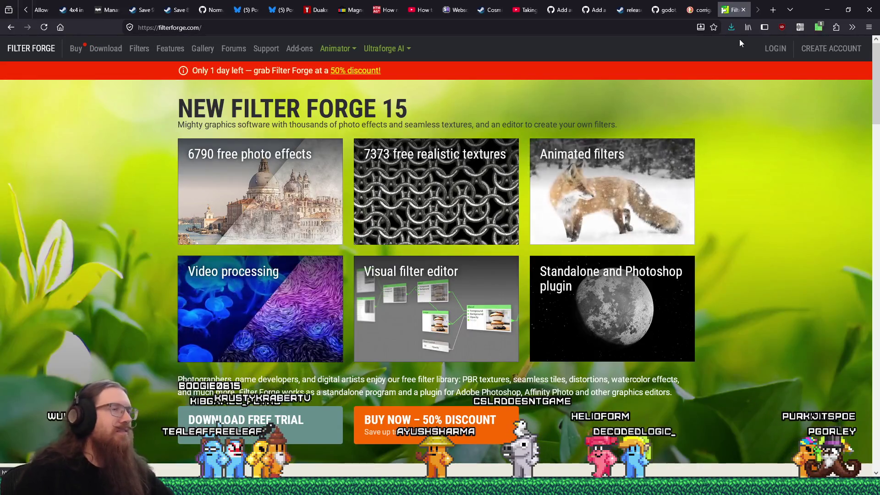
- Filter the corrugated metal search to images and open the Corrugated Steel 005 CC0 Textures page
left_click(700, 6)
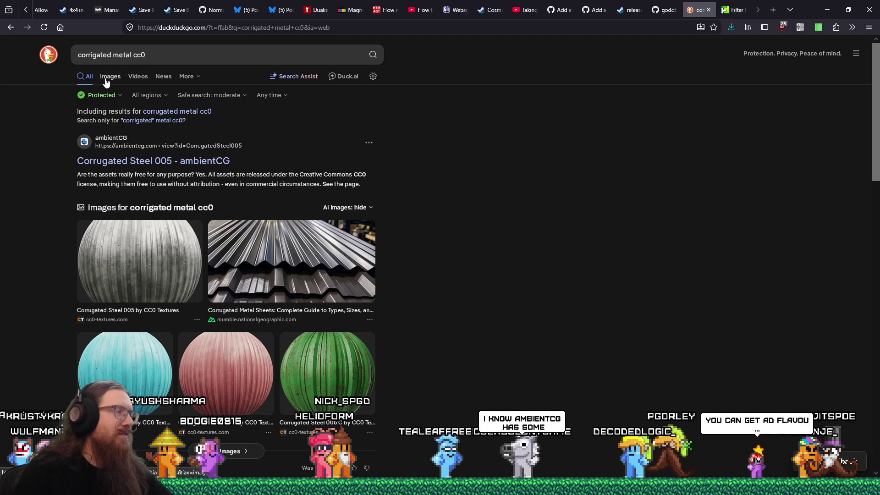
scroll(142, 261, "down", 5)
scroll(150, 266, "up", 4)
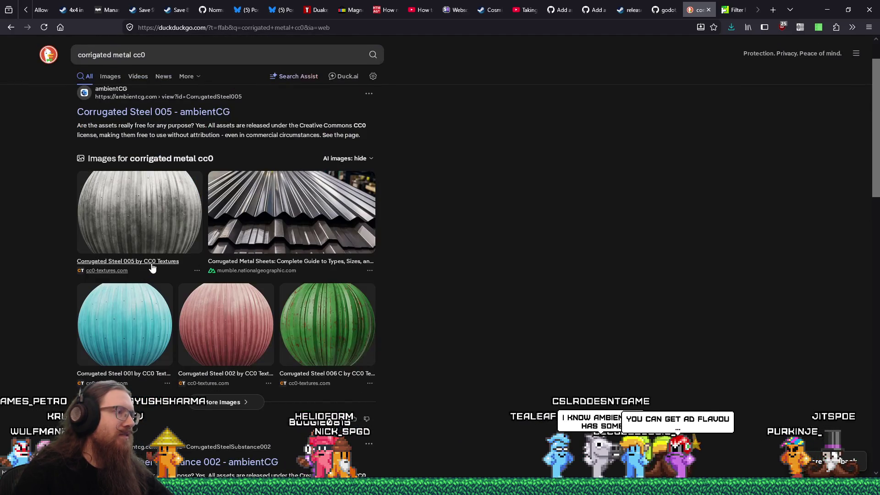
left_click(217, 397)
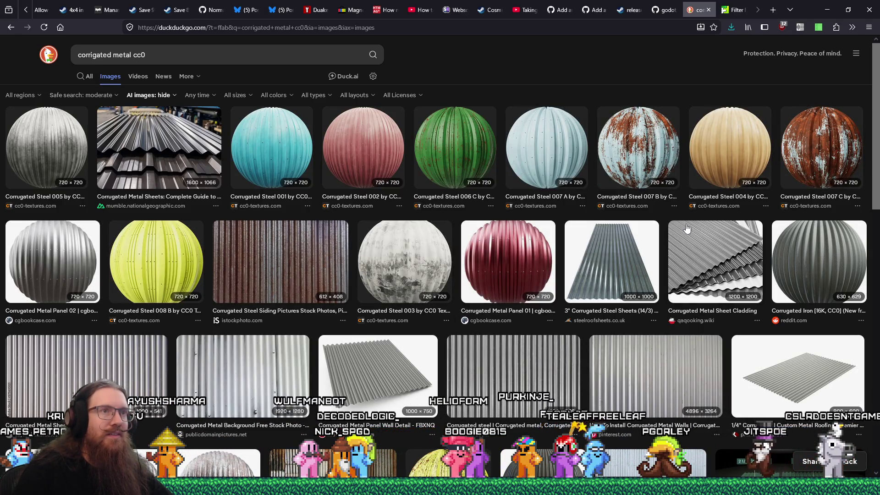
left_click(36, 199)
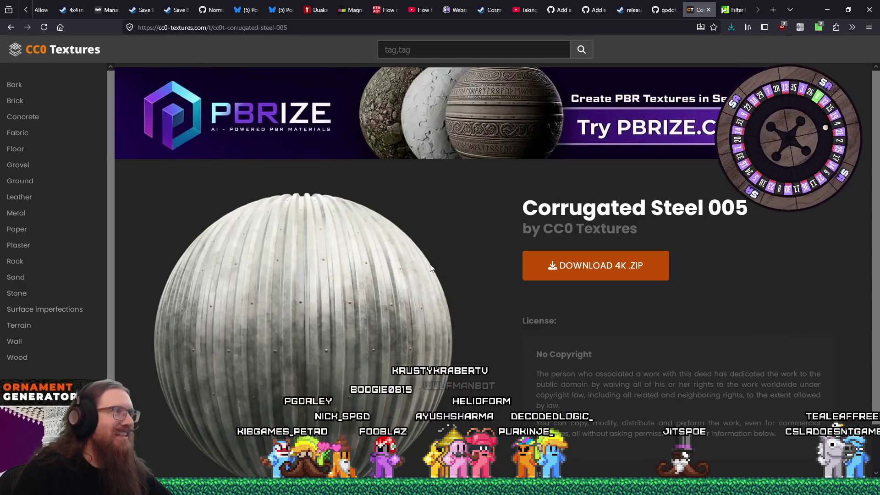
- Close the Corrugated Steel 005 tab to get back to the Filter Forge homepage
scroll(435, 269, "down", 2)
scroll(436, 266, "up", 2)
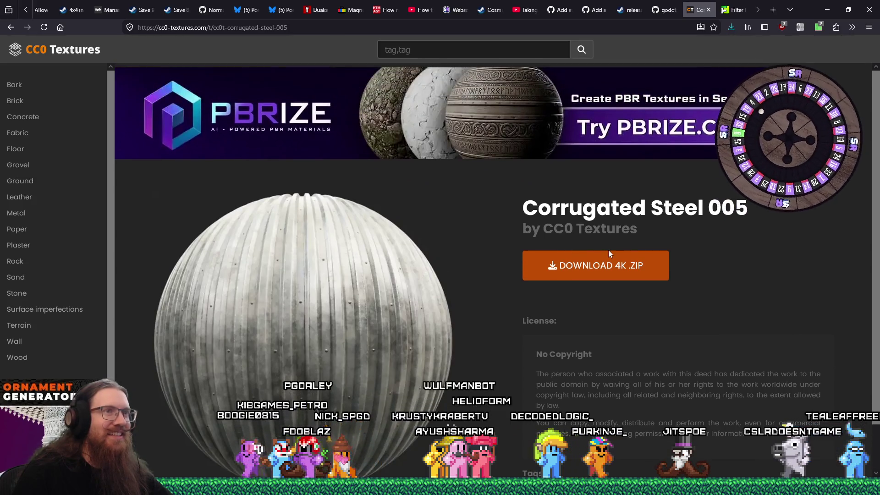
left_click(709, 10)
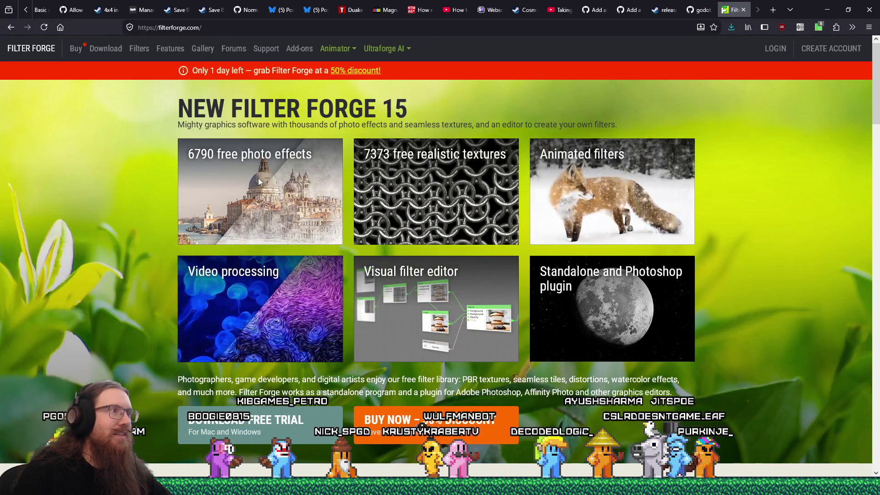
- Search the Filter Forge filter library for 'corrigated'
double_click(438, 154)
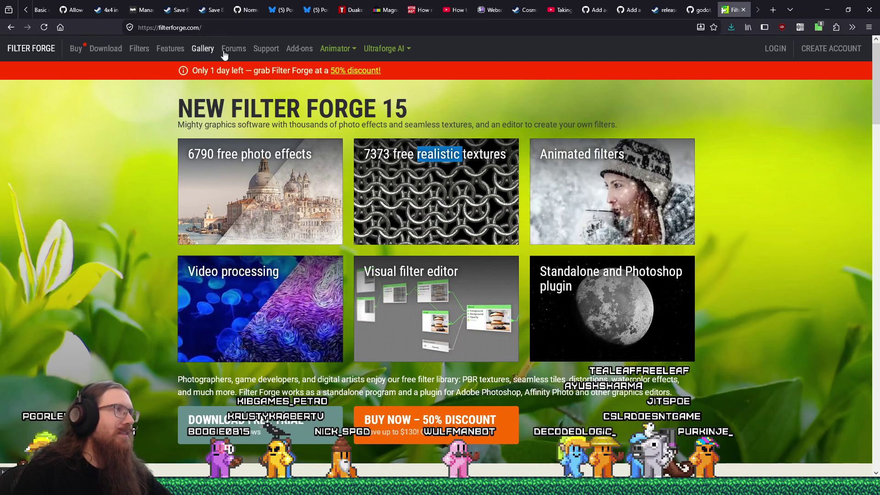
left_click(139, 49)
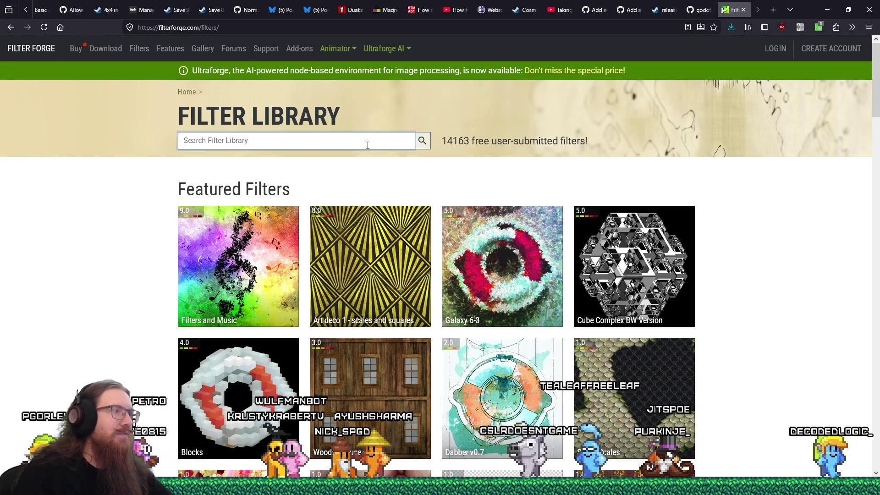
type("corrigated")
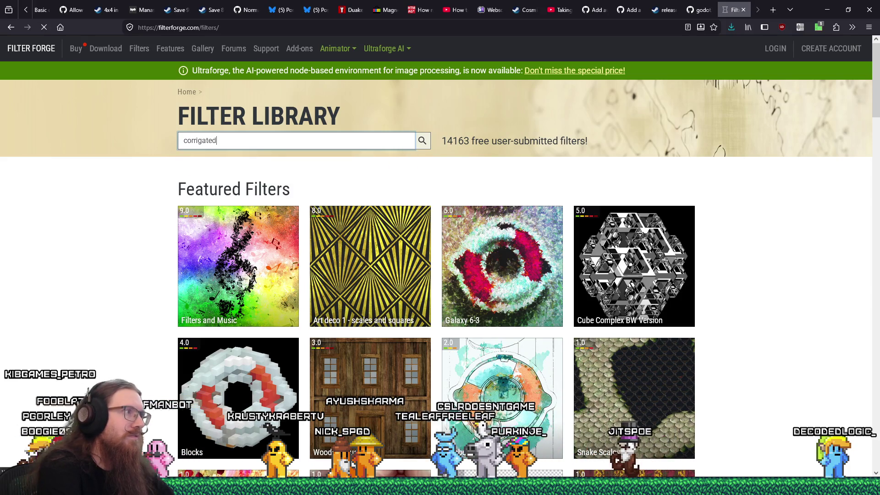
key("Return")
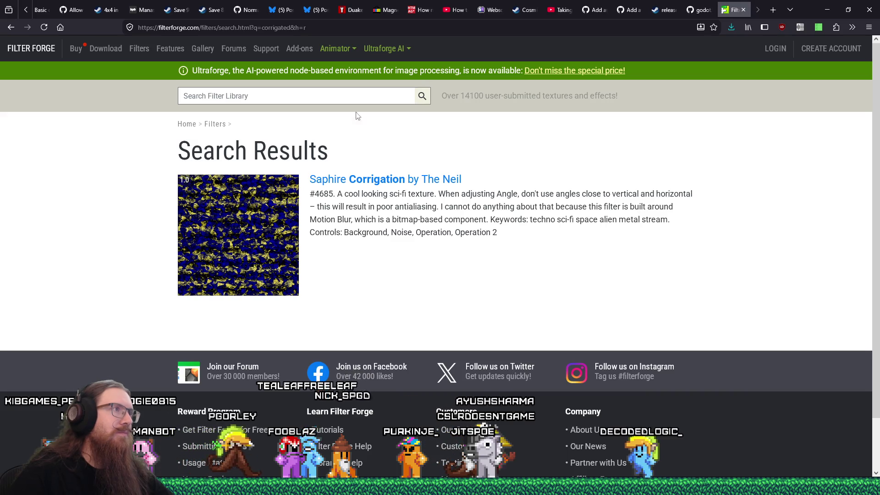
- Web-search 'corrigated metal filter forge' to reach the Corrugated Metal filter page
key("ctrl+l")
type("corri")
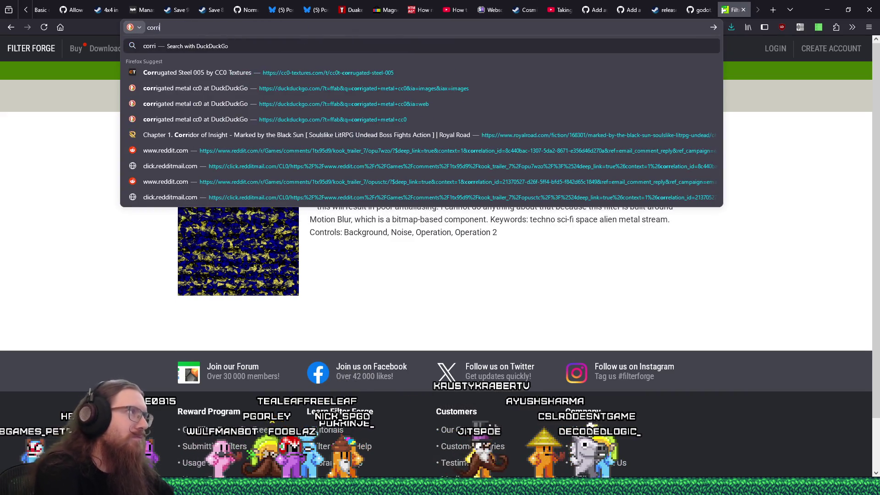
type("gated metal filter for")
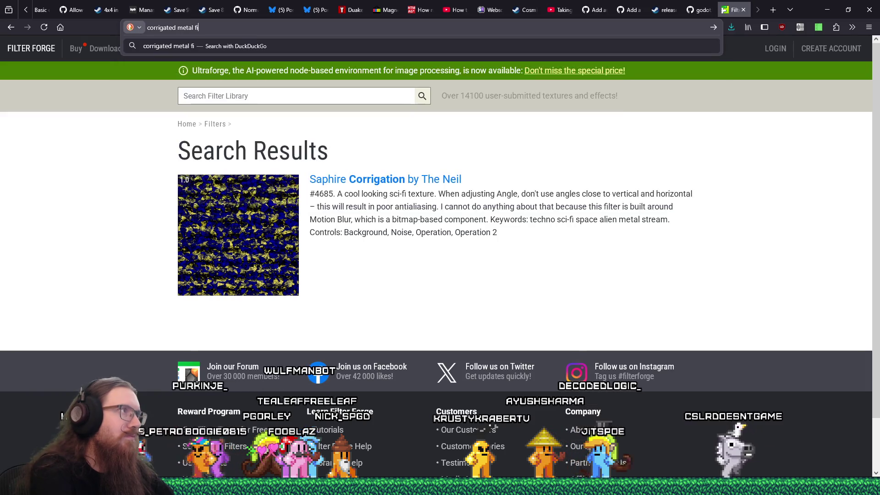
type("ge")
key("Return")
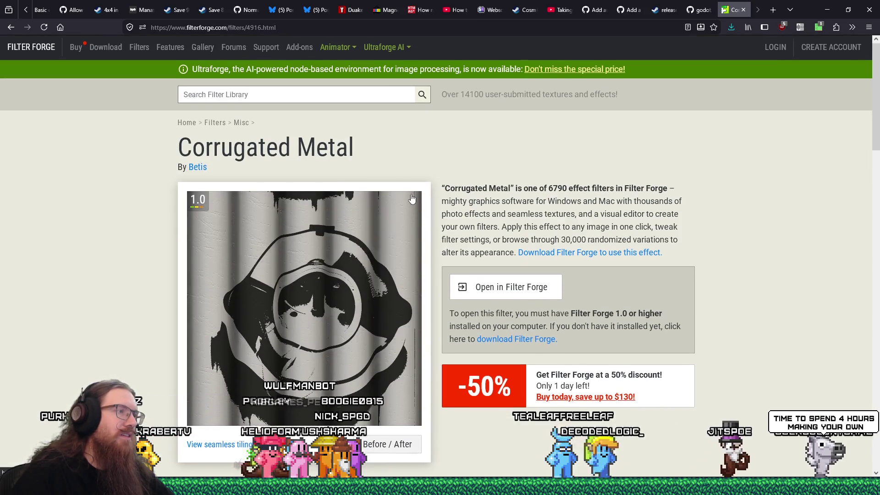
- Search the Filter Forge filter library for 'corrugated'
scroll(411, 198, "down", 10)
scroll(411, 198, "up", 10)
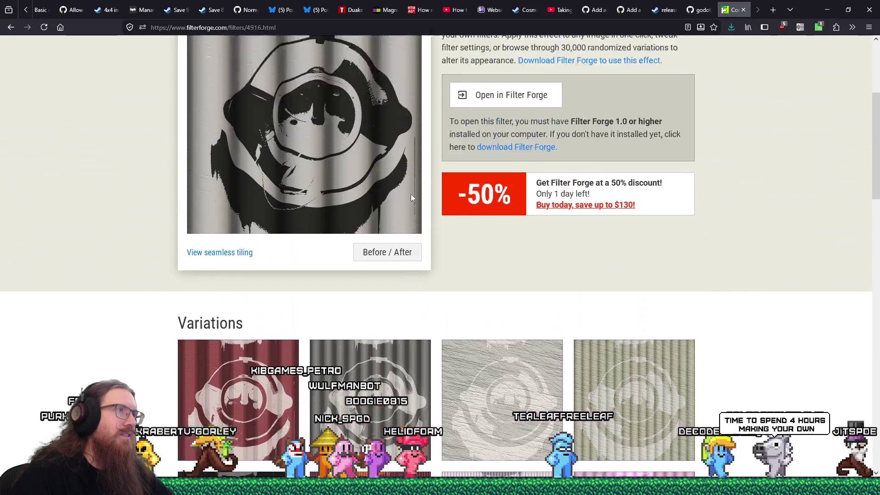
left_click(316, 97)
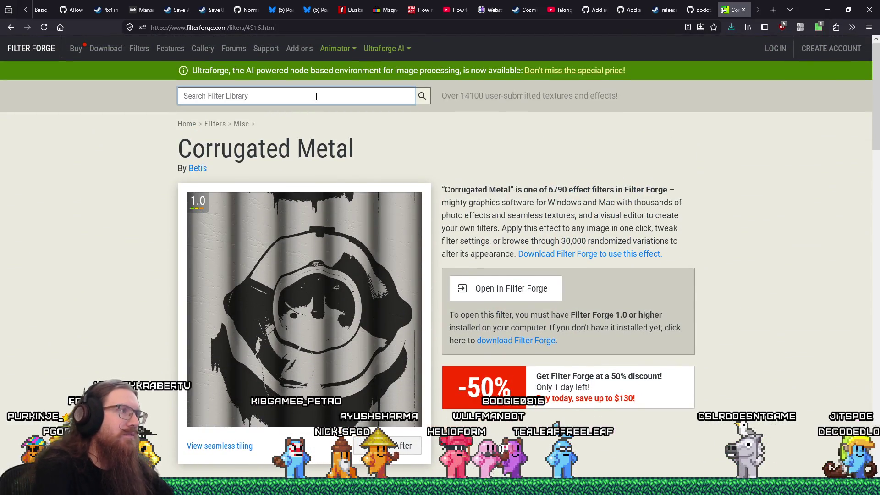
type("corrugated")
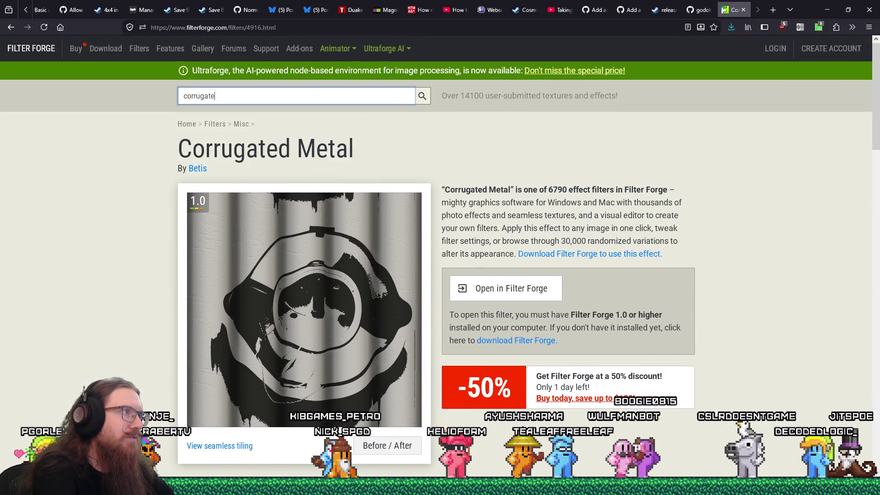
key("Return")
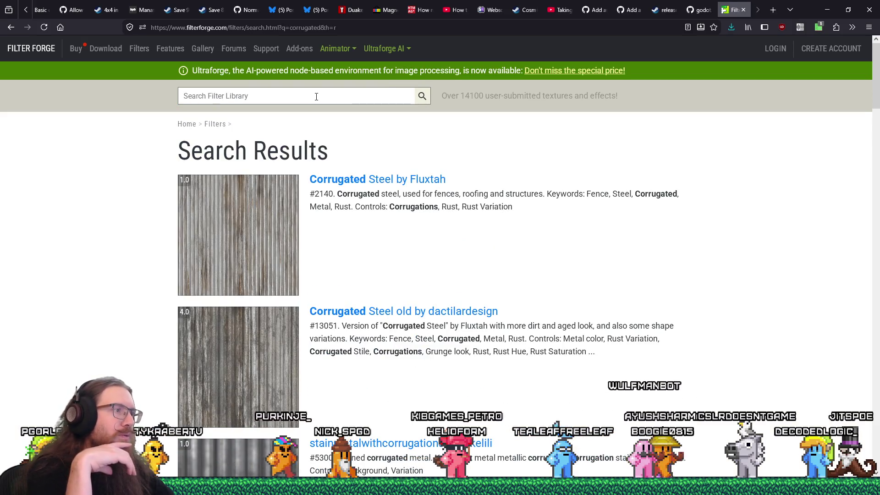
- Open the Corrugated Steel old filter and show its seamless tiling preview
scroll(488, 240, "down", 3)
left_click(266, 222)
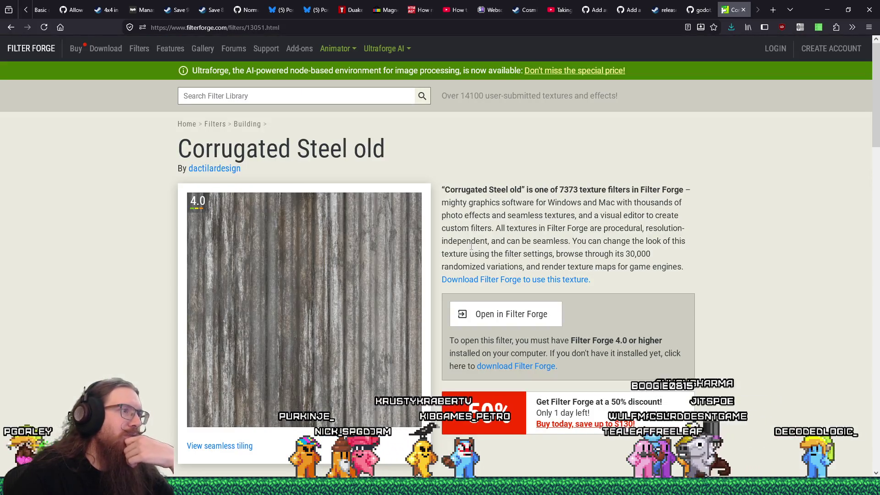
left_click(369, 292)
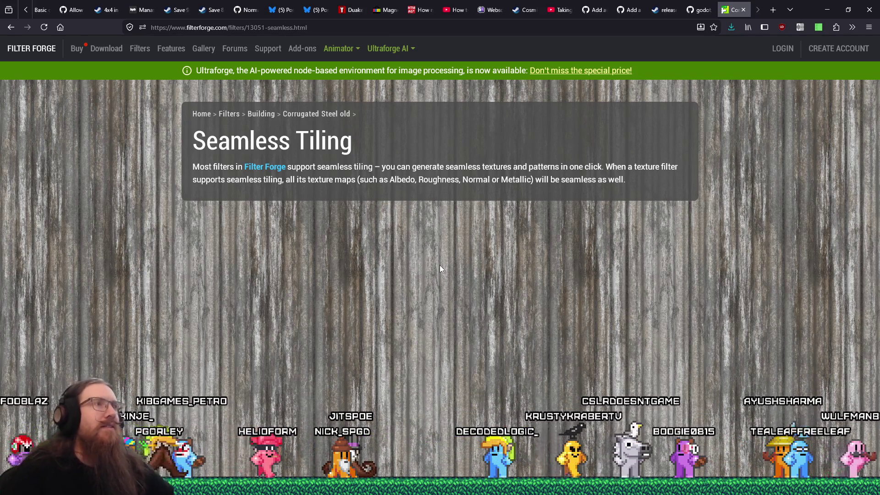
key("alt+Tab")
key("alt+Tab")
key("Tab")
key("Tab")
key("Tab")
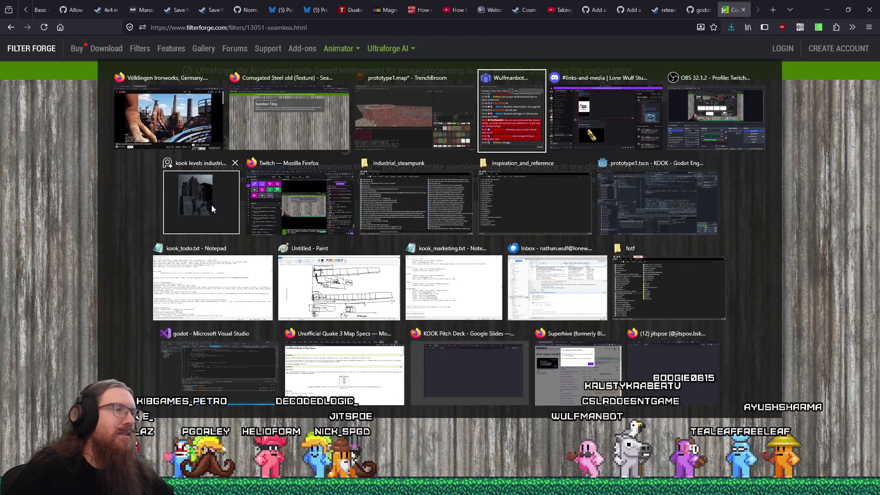
- Bring up the PureRef industrial references and zoom out to see the whole thumbnail grid
left_click(211, 209)
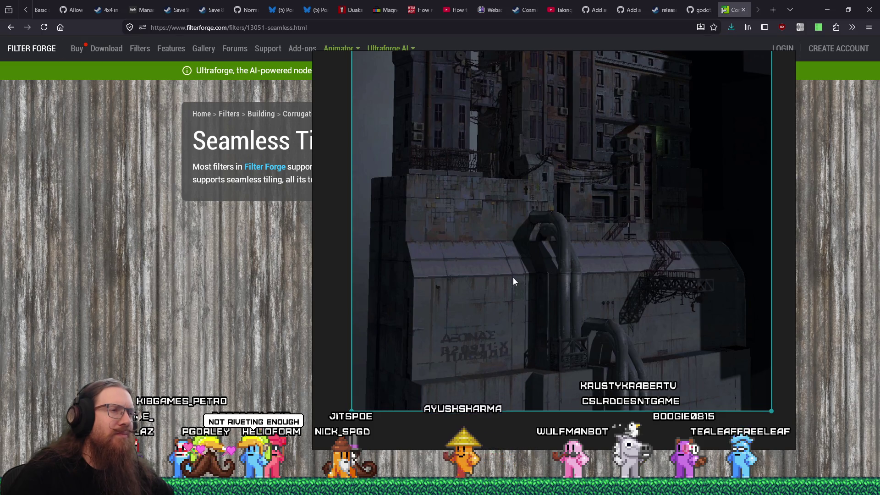
scroll(513, 282, "down", 10)
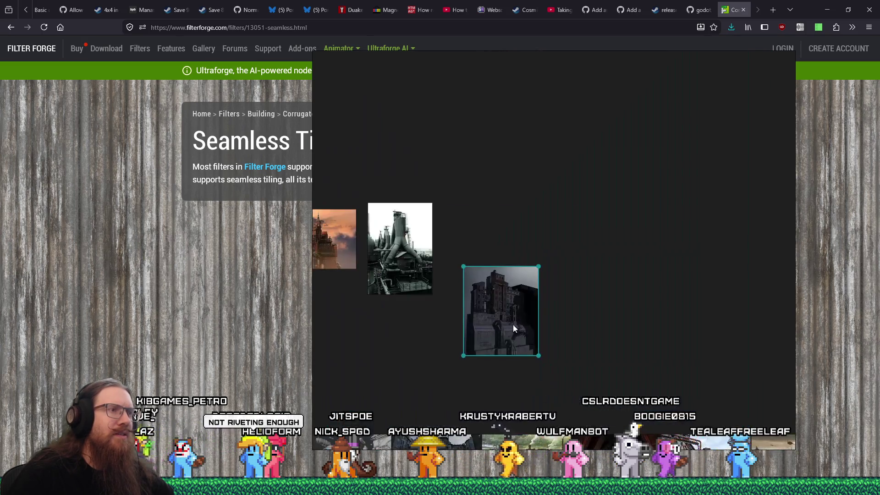
scroll(545, 143, "down", 3)
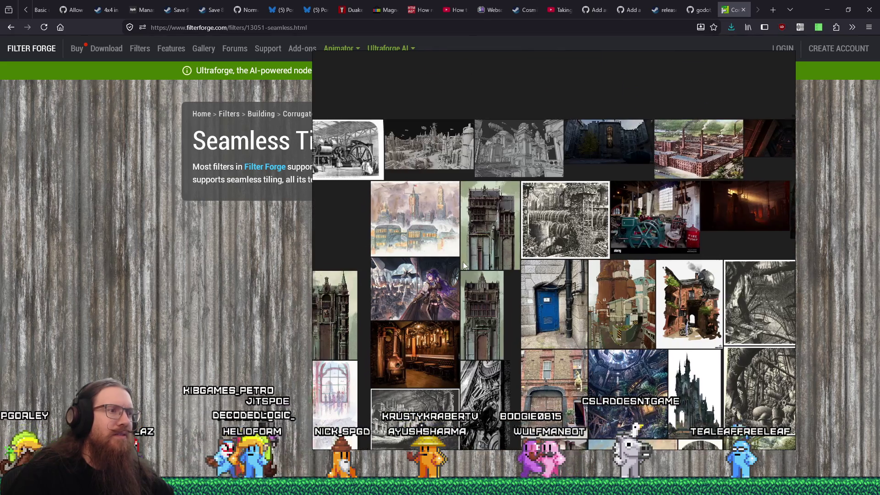
scroll(458, 265, "up", 5)
scroll(578, 161, "up", 4)
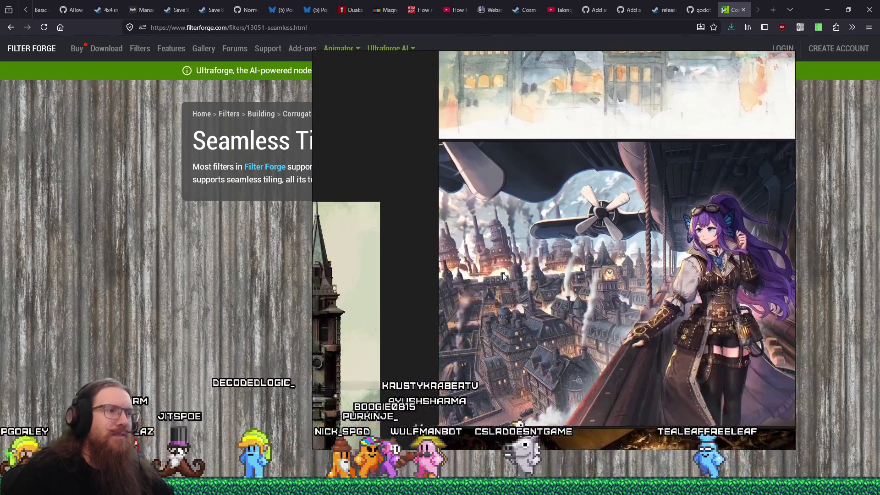
scroll(502, 273, "down", 5)
scroll(628, 248, "down", 5)
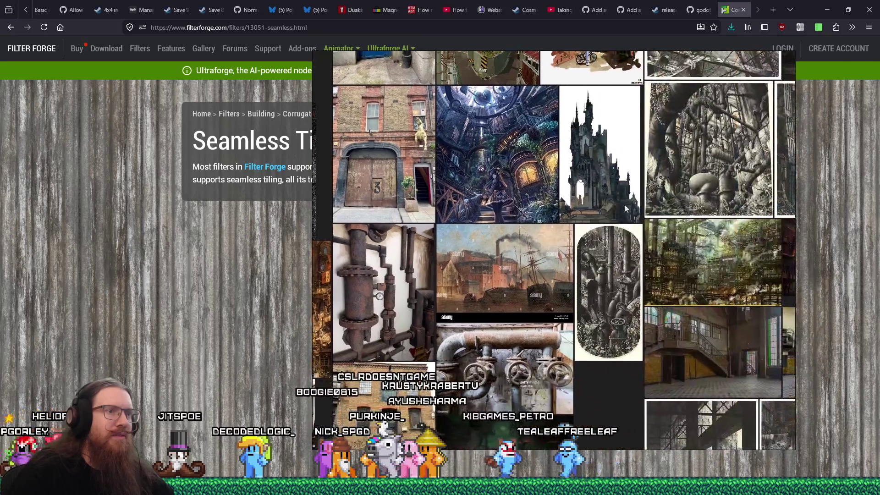
scroll(629, 214, "down", 2)
scroll(526, 191, "up", 5)
scroll(526, 191, "down", 4)
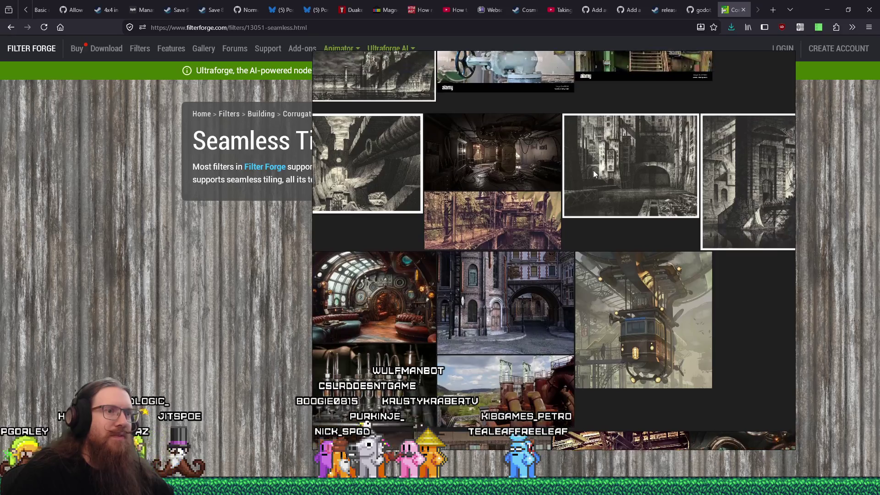
scroll(521, 180, "up", 3)
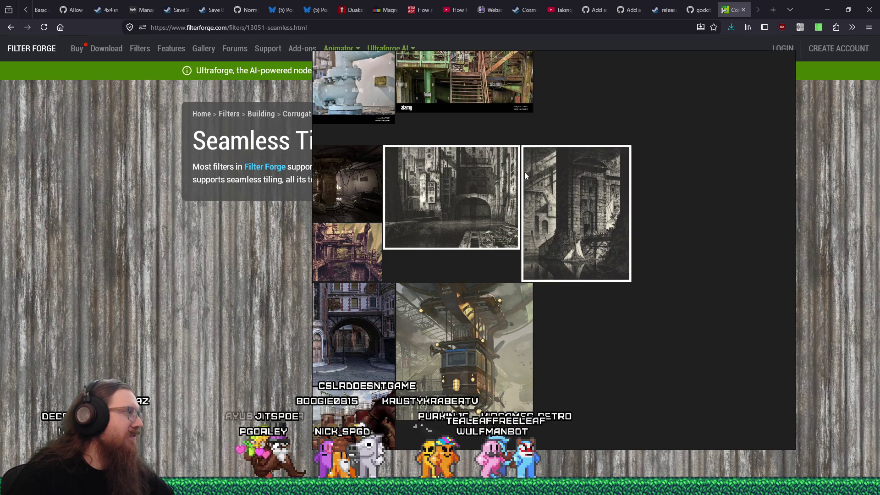
scroll(563, 202, "down", 3)
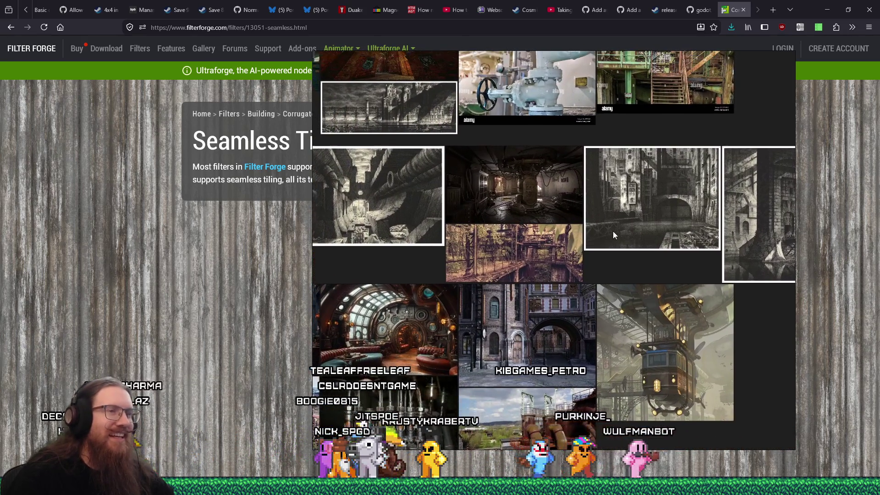
scroll(613, 231, "down", 4)
scroll(613, 188, "up", 5)
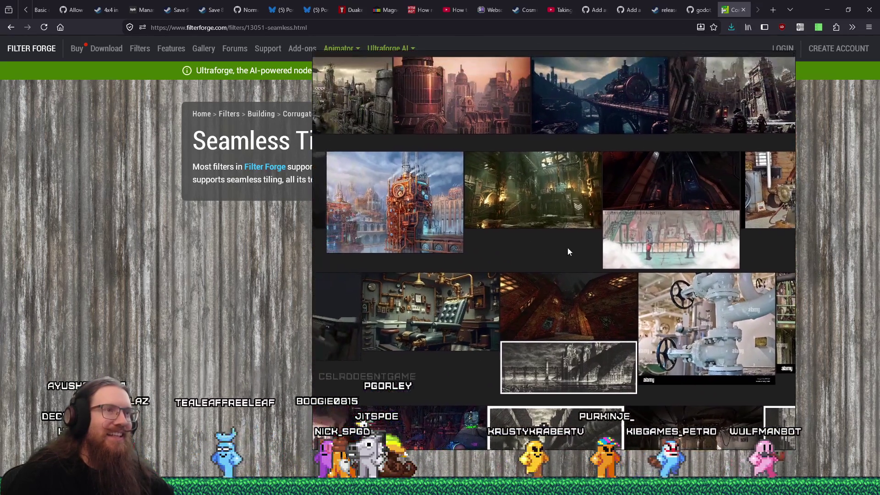
scroll(546, 309, "up", 3)
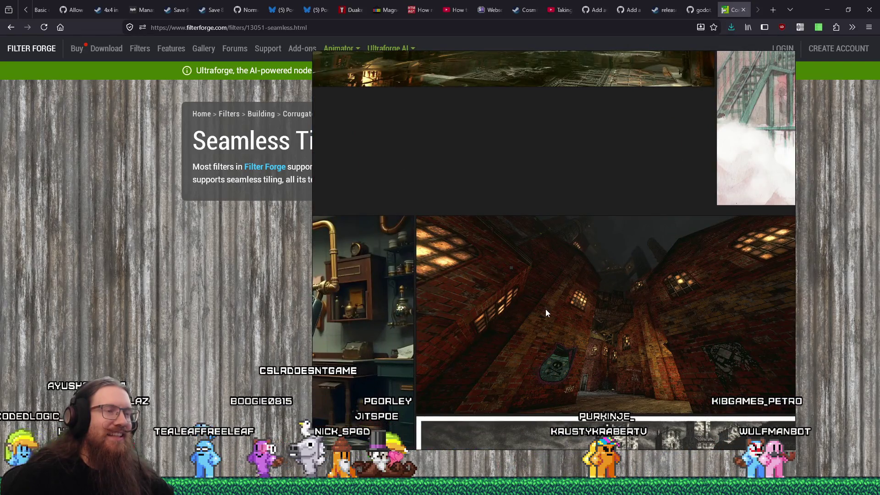
scroll(546, 307, "down", 3)
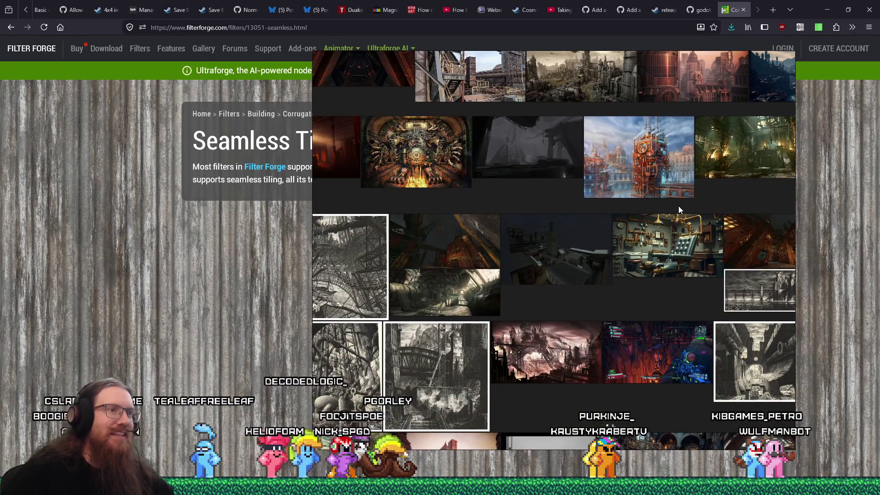
scroll(550, 289, "up", 5)
scroll(578, 302, "down", 5)
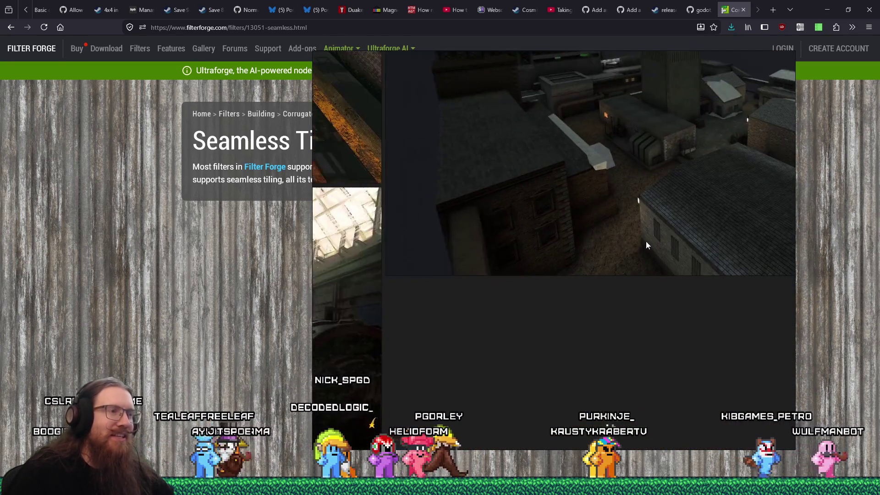
scroll(627, 270, "down", 3)
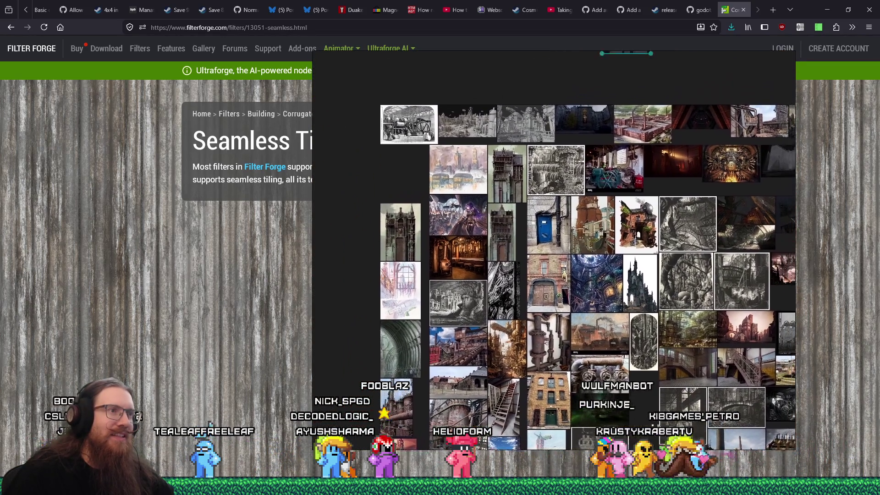
- Pan and zoom around the board to study the furnace, aerial factory and rusty photos
left_click_drag(586, 371, 578, 176)
left_click_drag(552, 348, 584, 190)
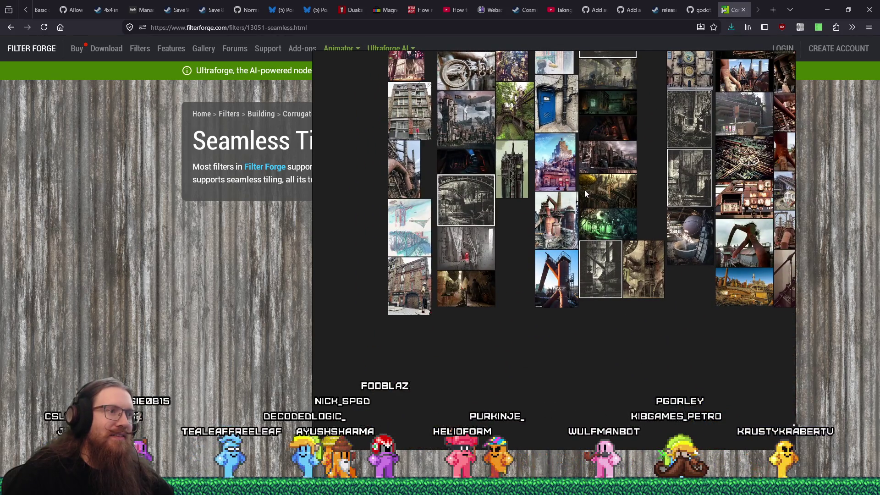
scroll(573, 250, "up", 8)
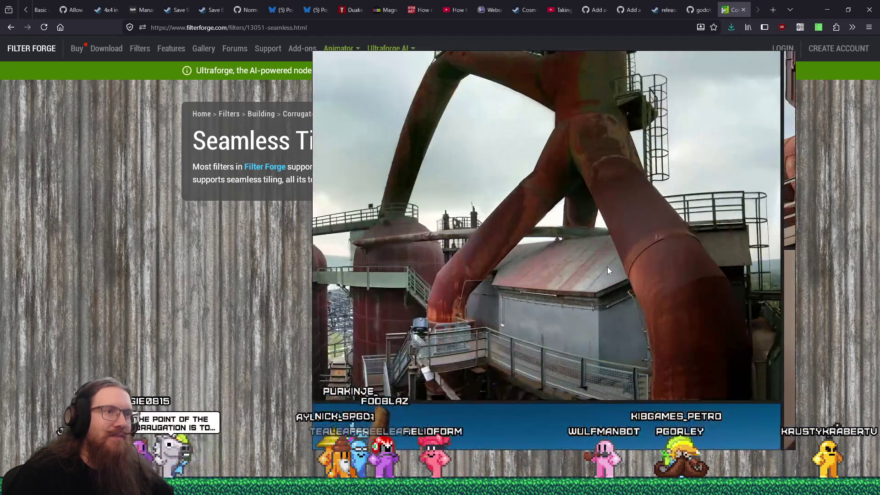
scroll(607, 271, "up", 2)
scroll(499, 273, "down", 3)
scroll(499, 274, "up", 3)
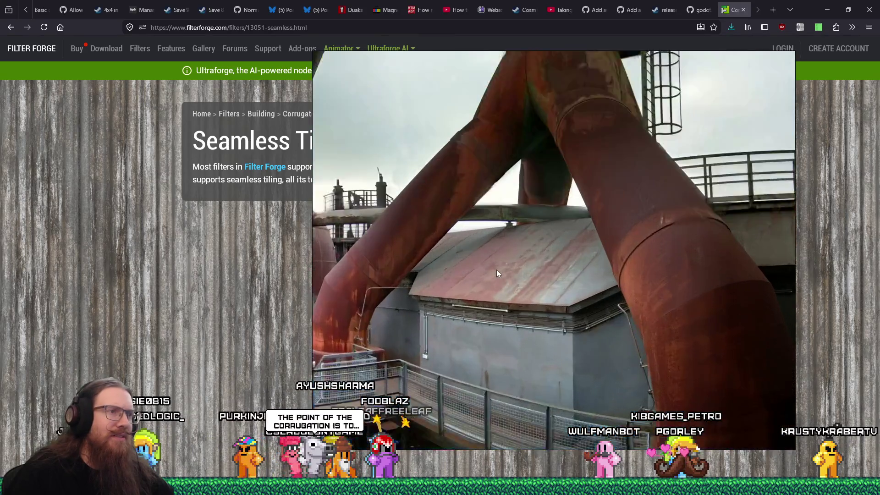
scroll(497, 271, "down", 4)
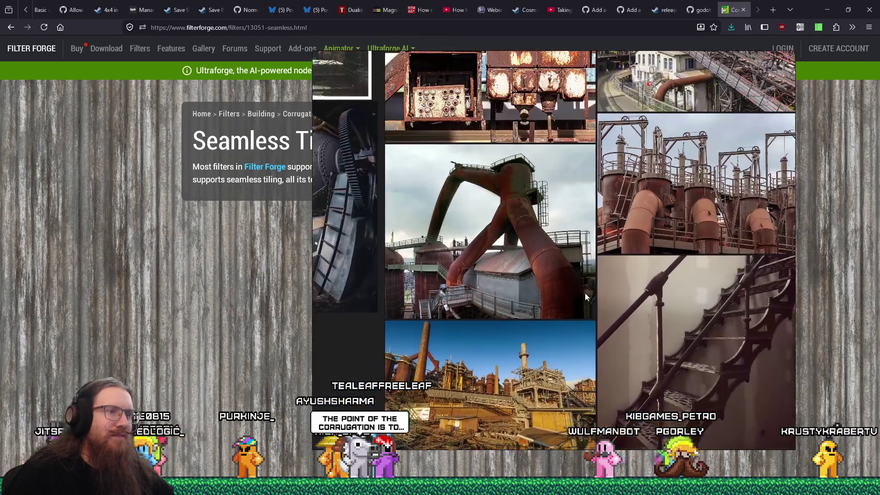
left_click_drag(587, 299, 464, 267)
scroll(450, 230, "down", 2)
left_click_drag(450, 230, 450, 249)
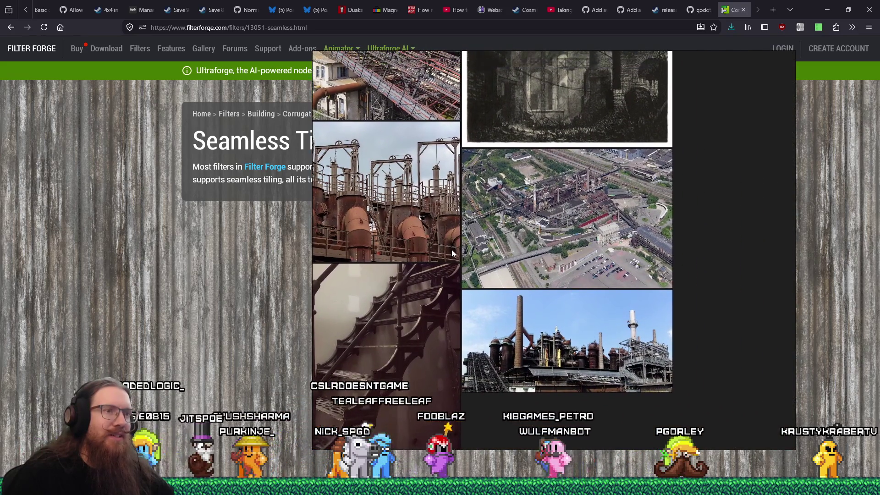
left_click_drag(560, 209, 562, 375)
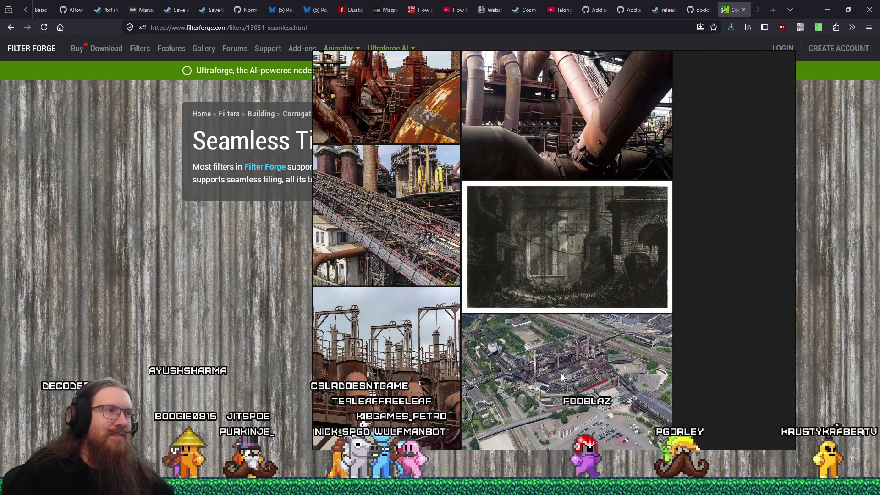
scroll(465, 239, "up", 5)
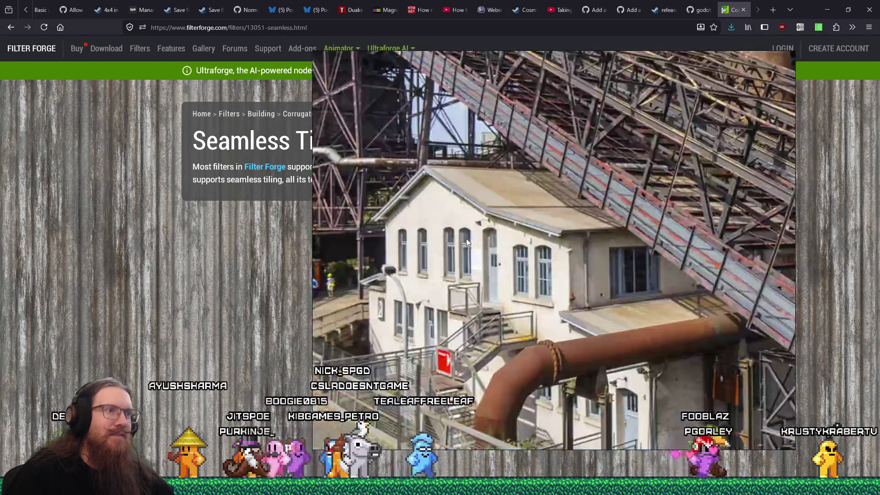
scroll(545, 197, "up", 2)
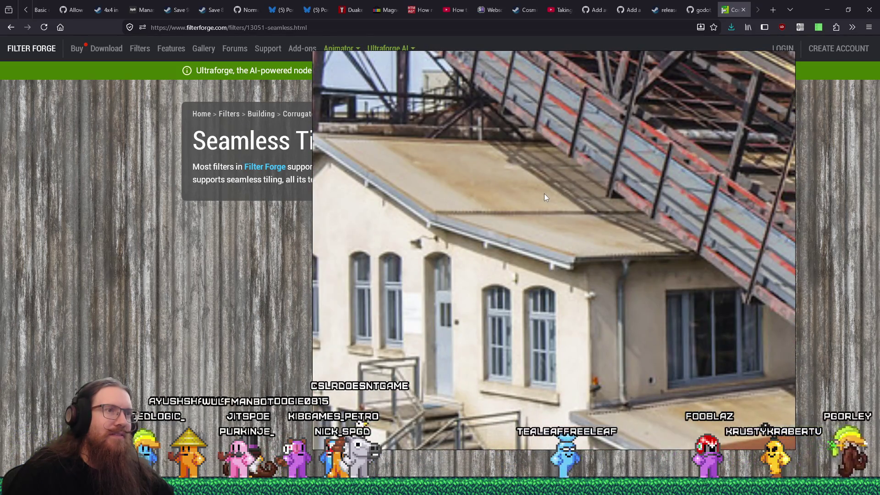
scroll(543, 194, "down", 8)
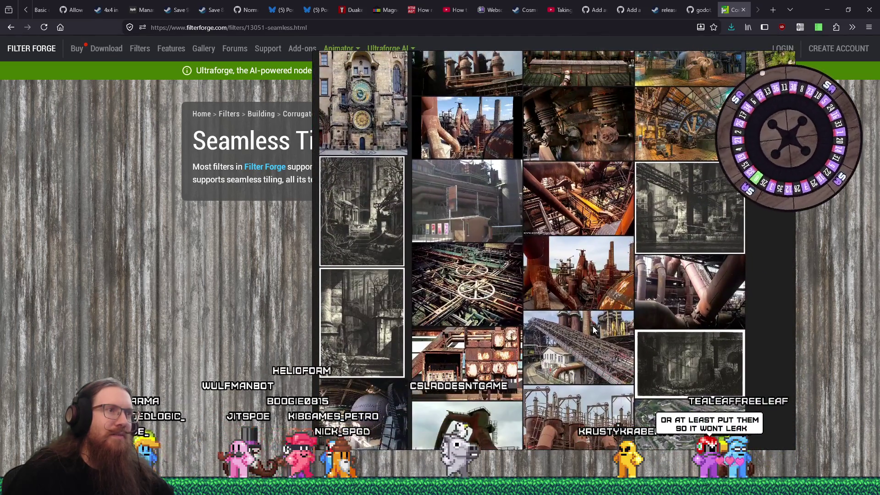
scroll(569, 239, "down", 5)
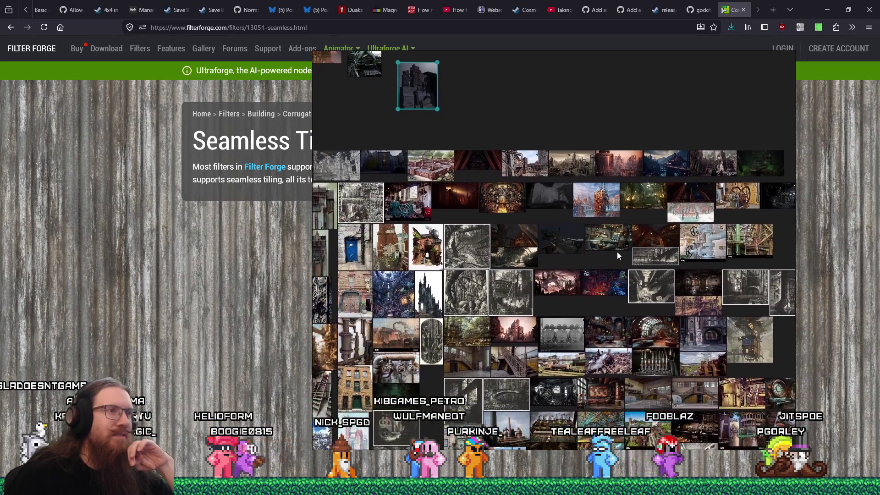
scroll(441, 253, "up", 5)
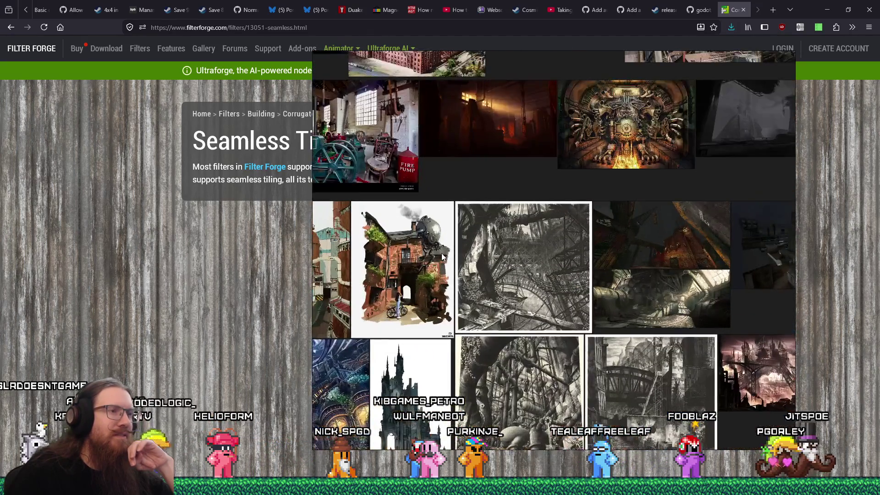
scroll(411, 249, "down", 5)
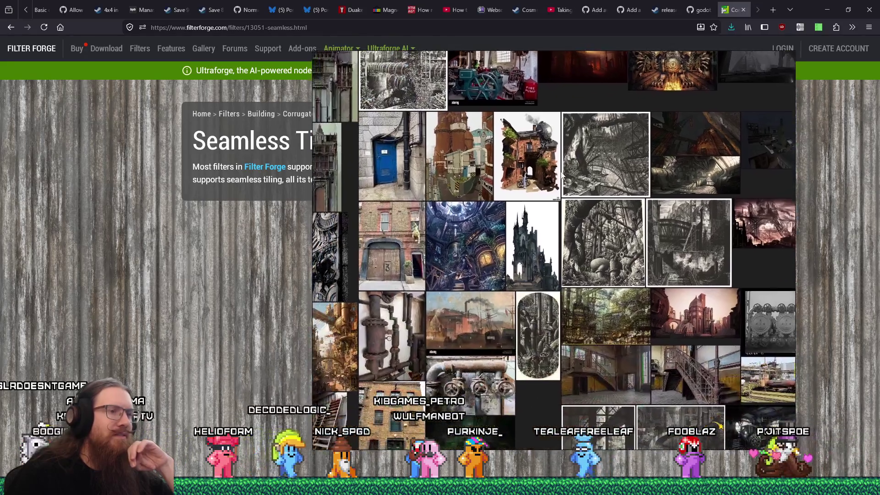
scroll(545, 307, "up", 5)
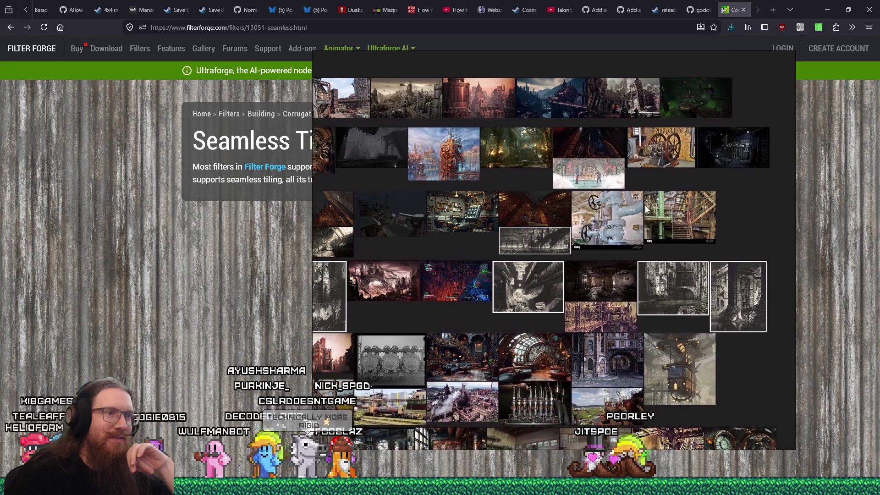
- Widen the PureRef board, shift the collage up-right, and return to the Filter Forge page
left_click_drag(313, 317, 110, 301)
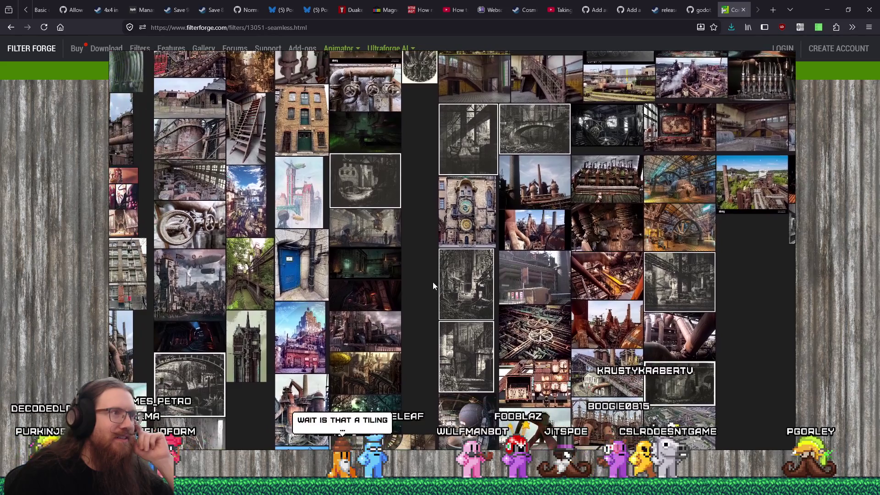
mouse_move(433, 285)
left_mouse_down()
mouse_move(555, 271)
mouse_move(563, 239)
mouse_move(556, 197)
mouse_move(540, 182)
left_mouse_up()
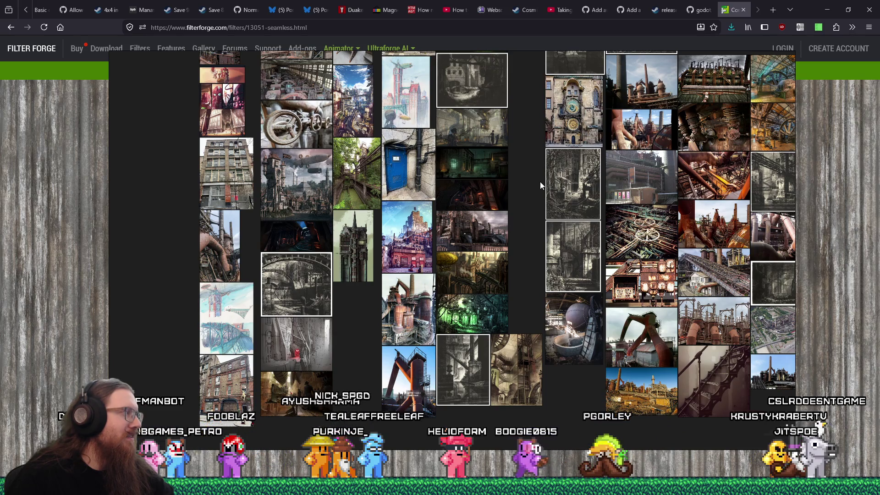
left_click(845, 181)
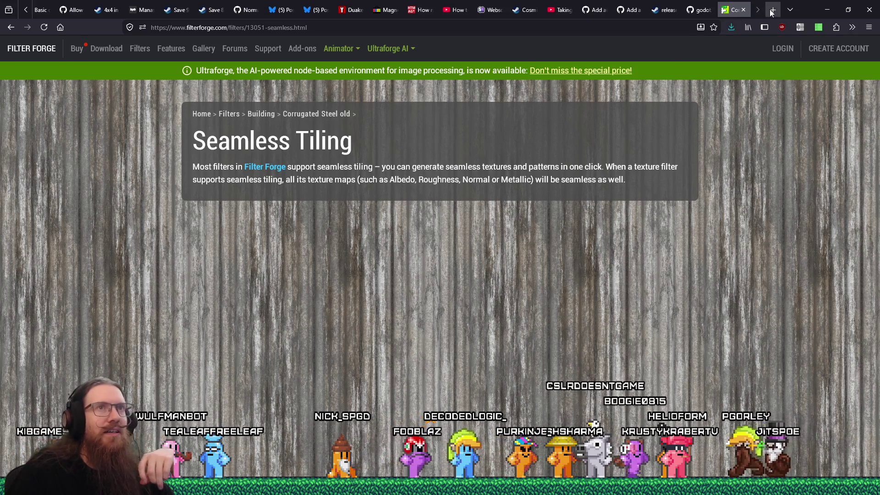
- Load humblebundle.com in a new tab
key("ctrl+t")
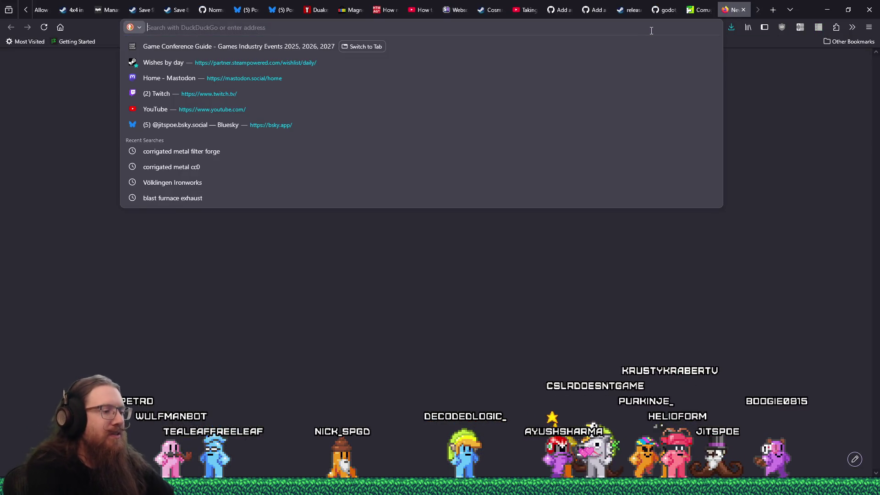
type("humblebundle.com/")
key("Return")
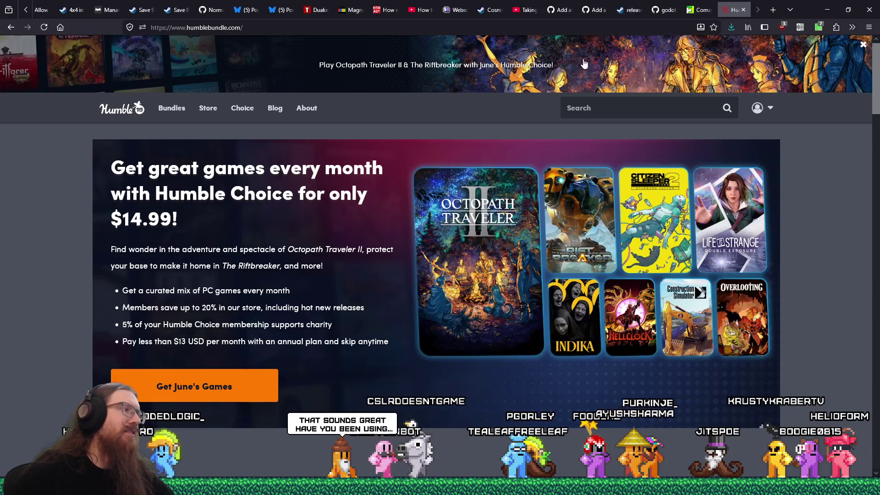
- Open the Bundles listing and scroll down to the Software bundles
left_click(176, 109)
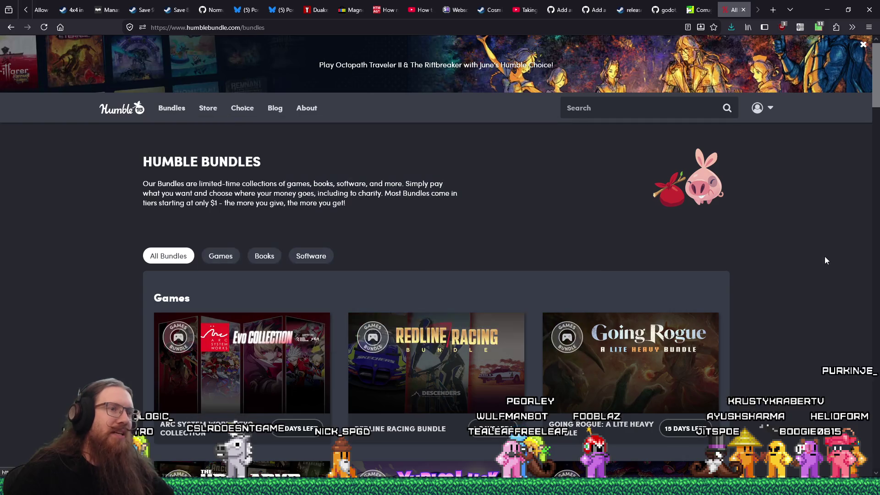
scroll(821, 257, "down", 4)
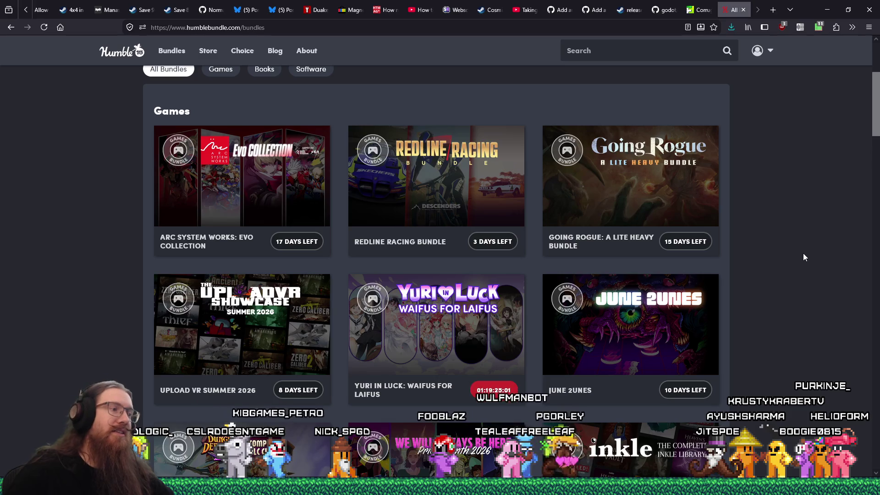
scroll(804, 257, "down", 3)
scroll(803, 257, "down", 5)
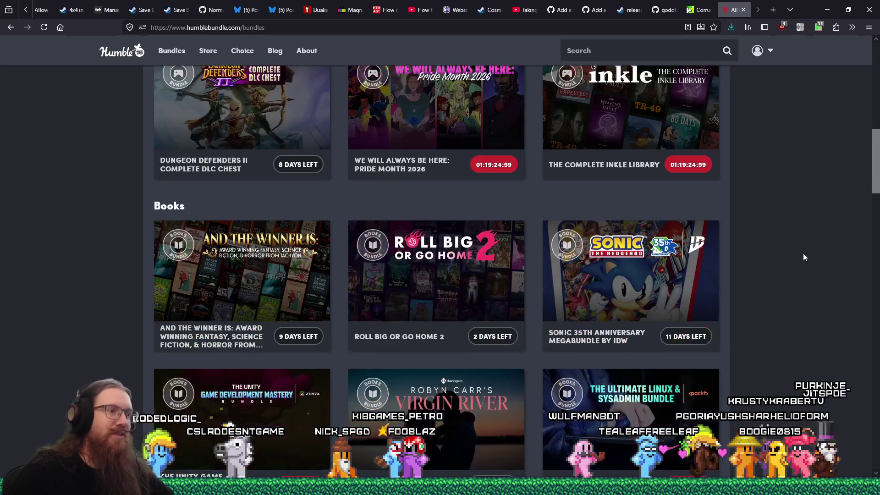
scroll(803, 257, "down", 4)
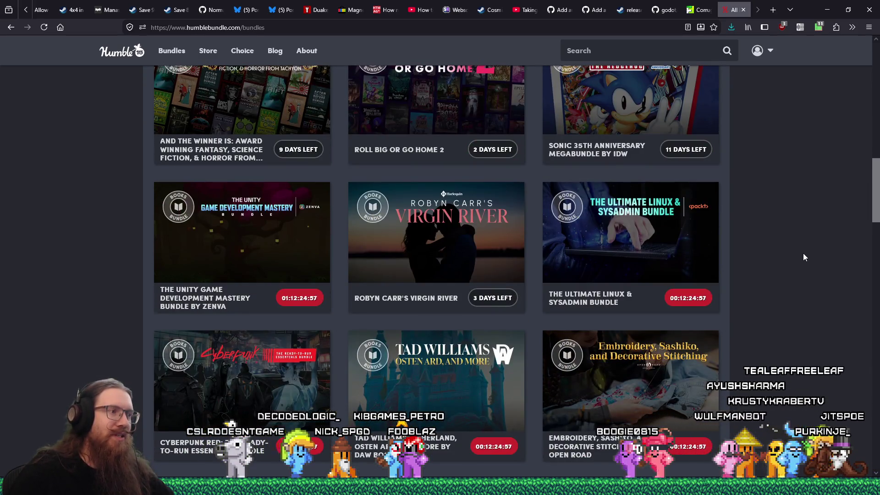
scroll(804, 253, "down", 5)
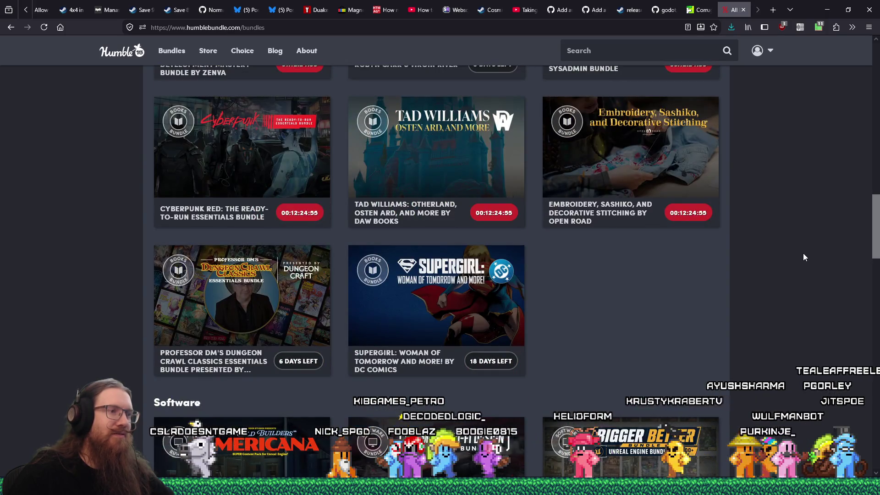
scroll(803, 257, "down", 4)
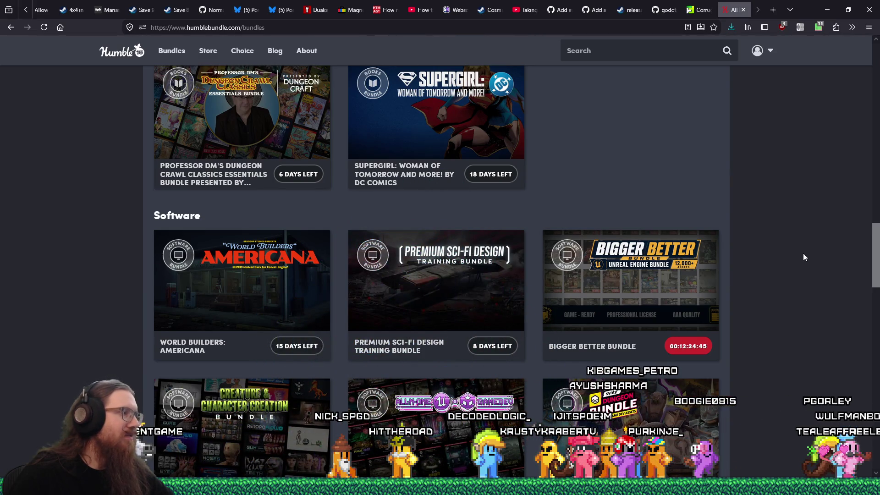
scroll(804, 253, "down", 2)
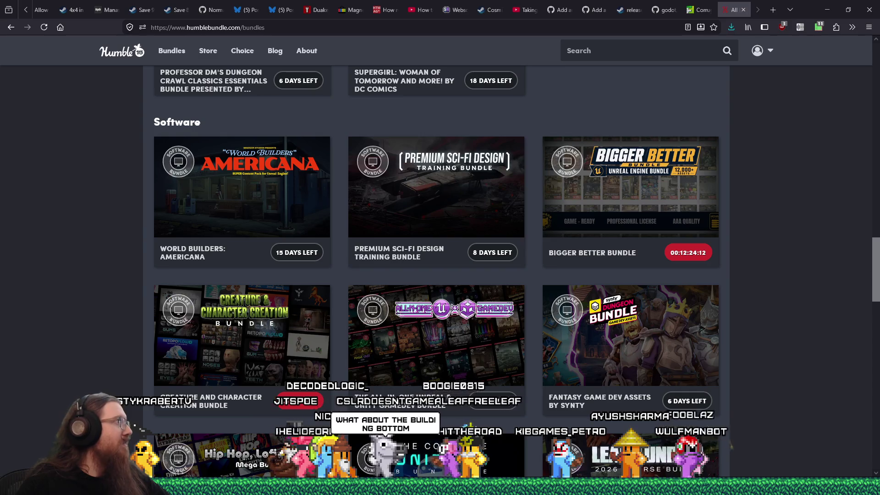
left_click_drag(0, 48, 279, 54)
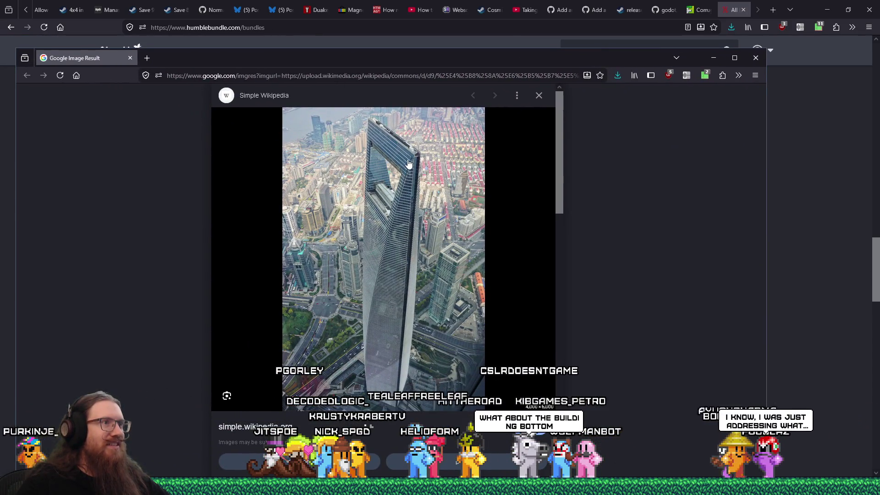
- View the Shanghai World Financial Center photo at full size, zoom in and out, then close it
left_click(409, 164)
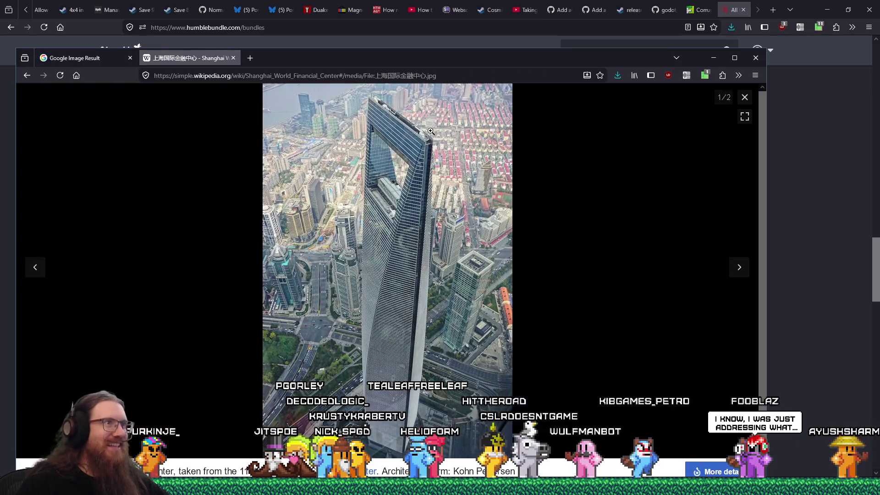
left_click(413, 114)
left_click(421, 143)
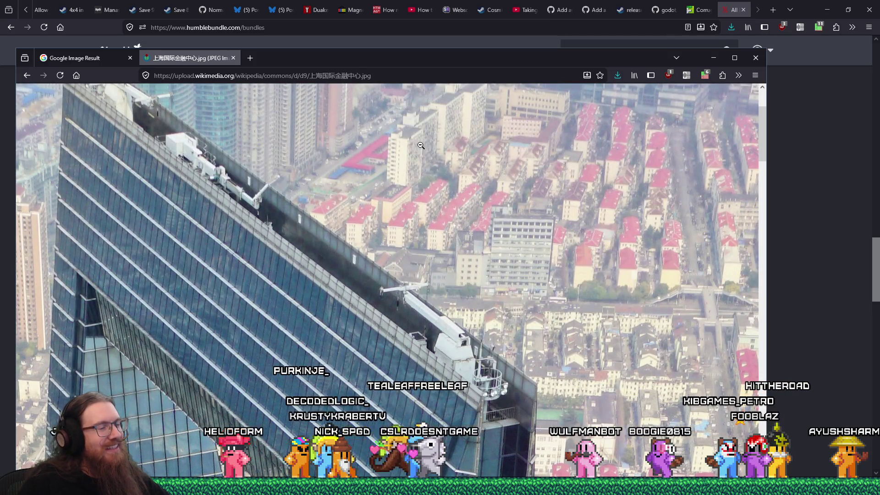
left_click(262, 152)
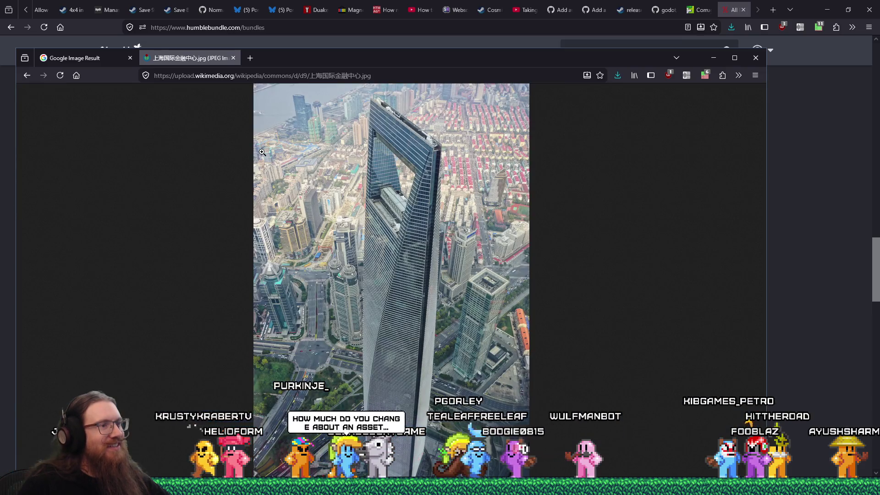
left_click(752, 56)
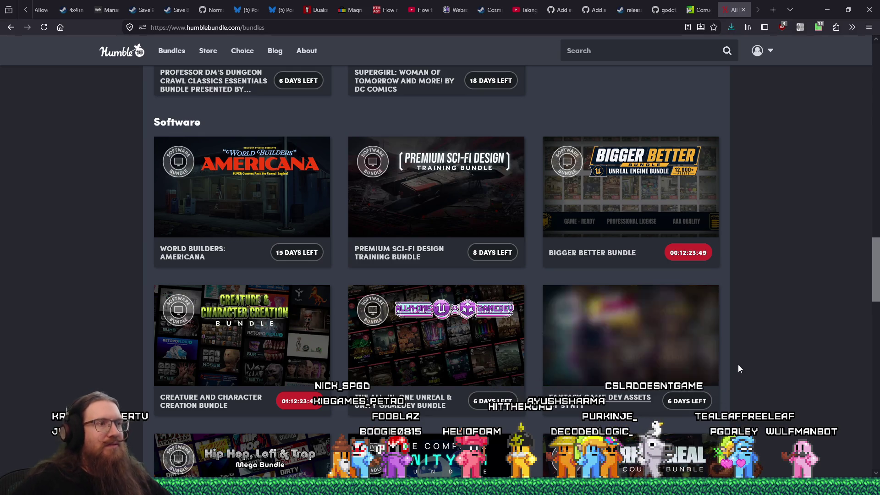
- Browse the Software bundle tiles and open the Bigger Better Bundle page
mouse_move(635, 340)
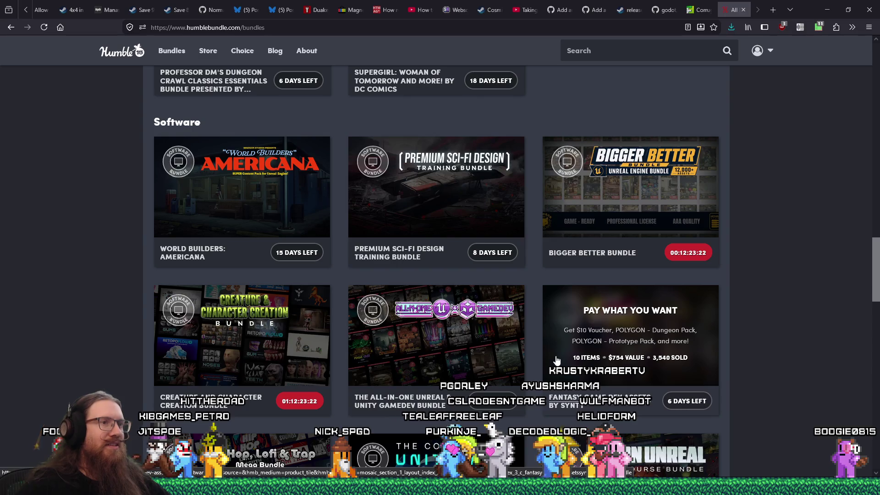
mouse_move(696, 227)
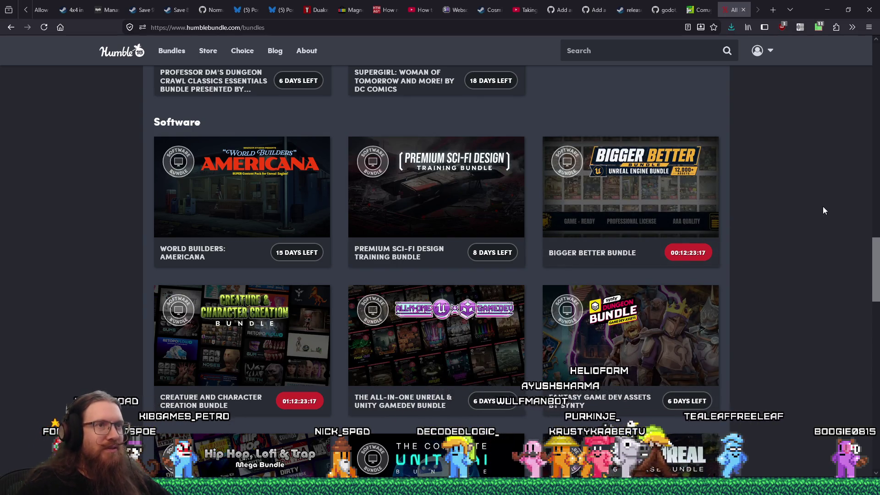
left_click(651, 192)
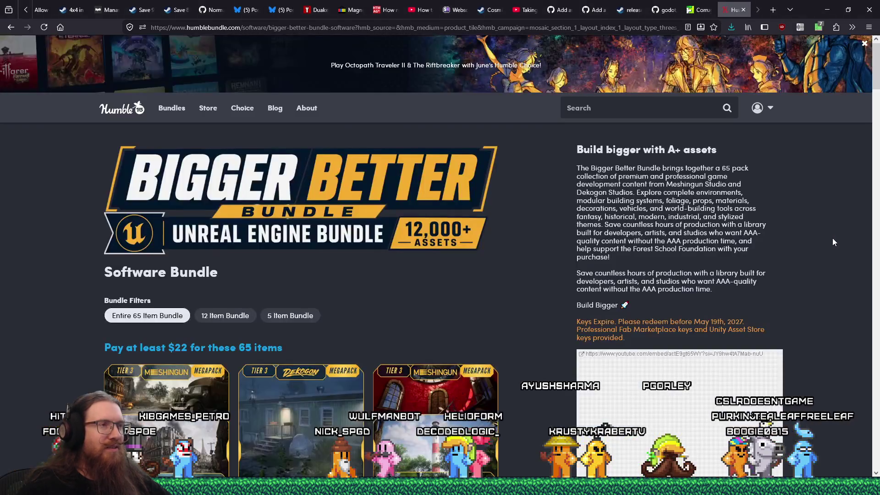
- Filter the Bigger Better Bundle to its 5 Item Bundle tier and open the piano item's details
scroll(504, 216, "down", 5)
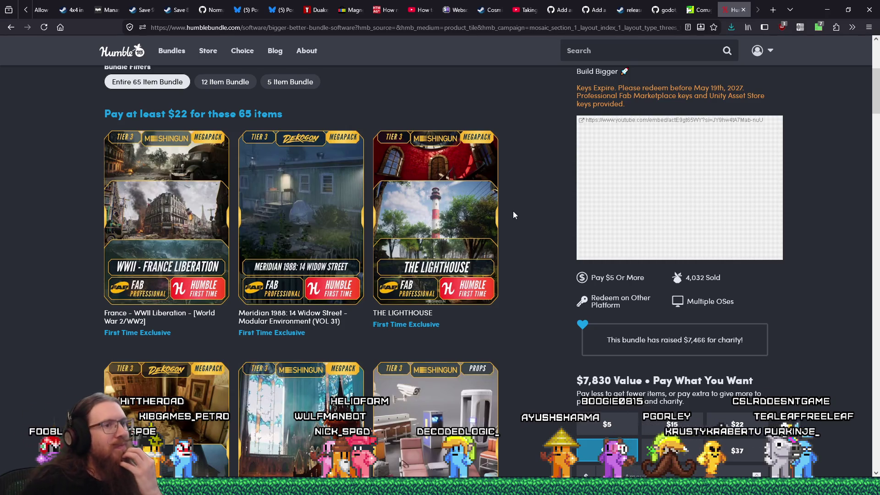
left_click(597, 435)
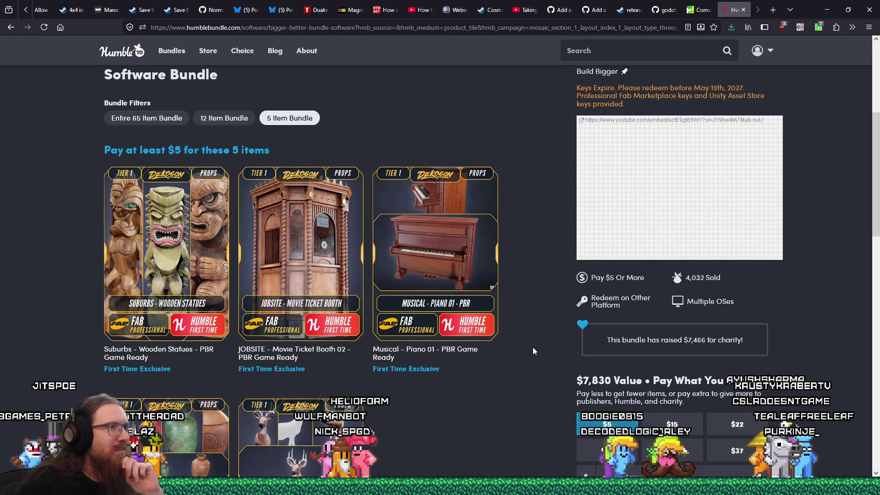
scroll(534, 351, "down", 2)
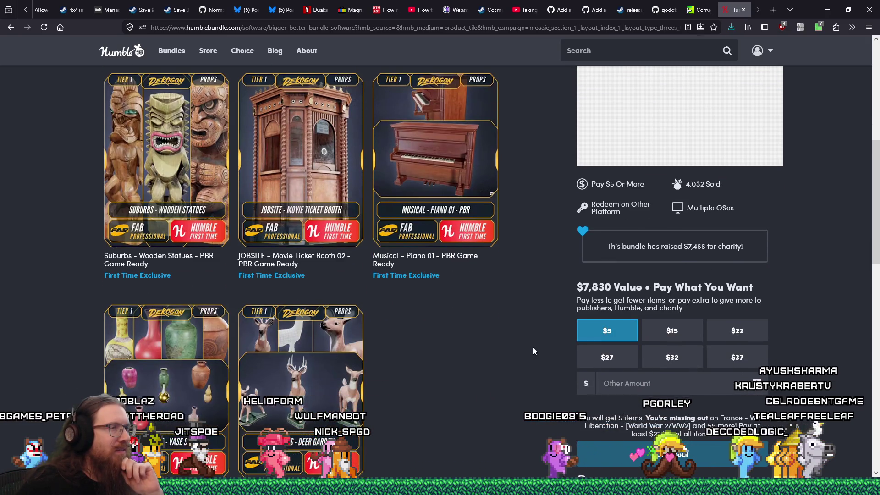
left_click(480, 184)
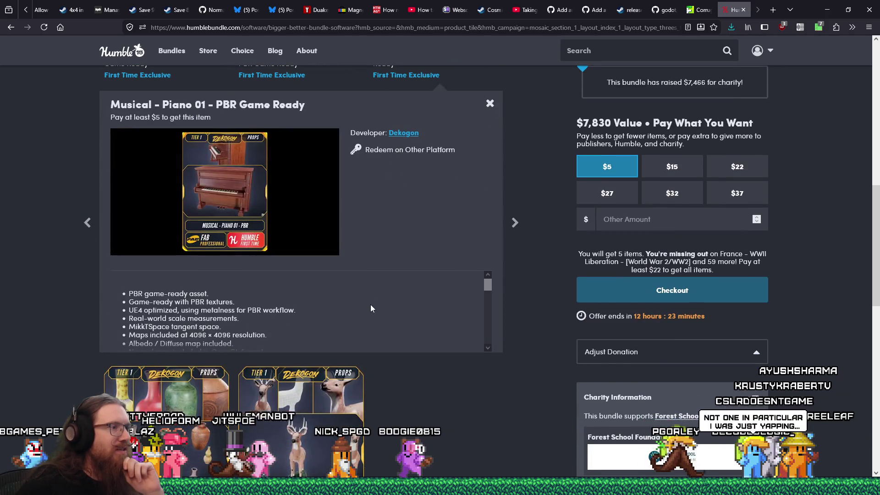
- Open the Musical - Piano 01 link in a new tab, close the duplicate, and zoom out
scroll(245, 214, "down", 3)
scroll(480, 207, "up", 8)
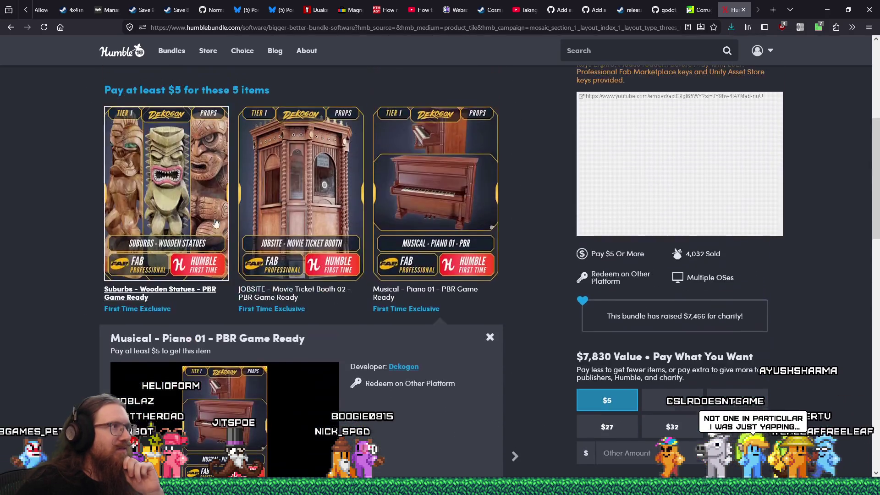
right_click(480, 208)
left_click(480, 207)
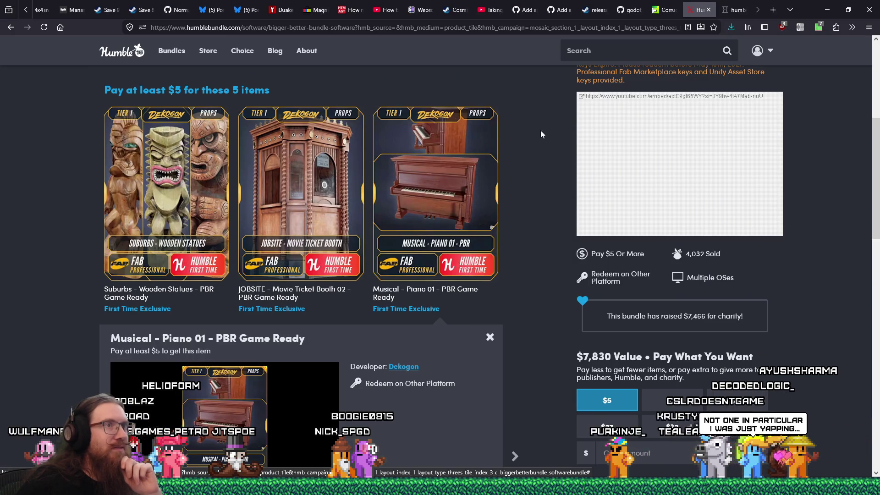
scroll(527, 160, "down", 5)
right_click(502, 186)
key("Escape")
left_click(735, 15)
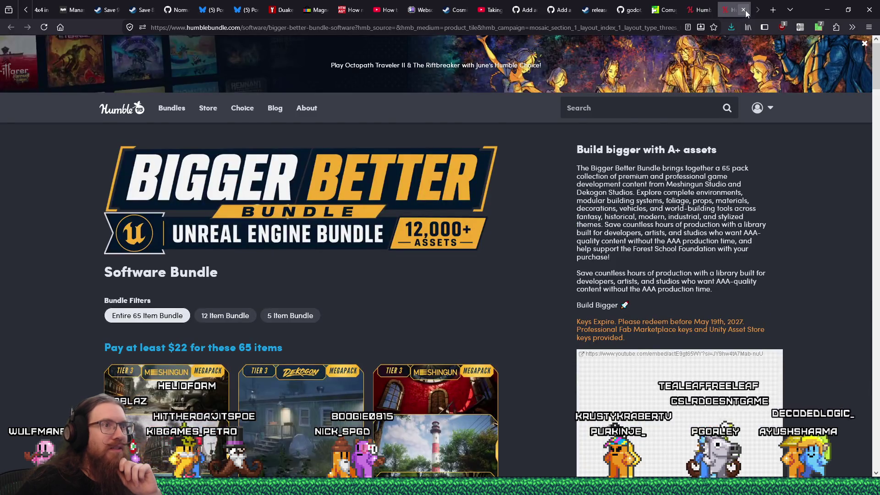
key("ctrl+minus")
key("ctrl+minus")
key("ctrl+minus")
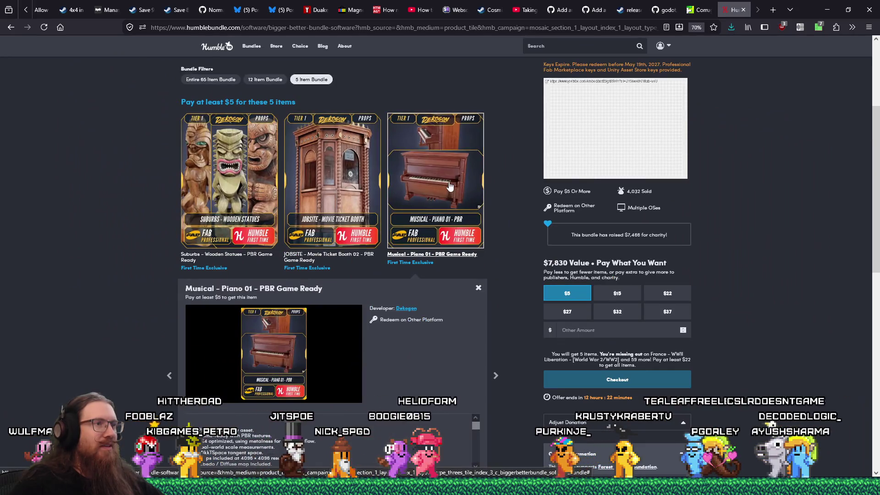
right_click(449, 185)
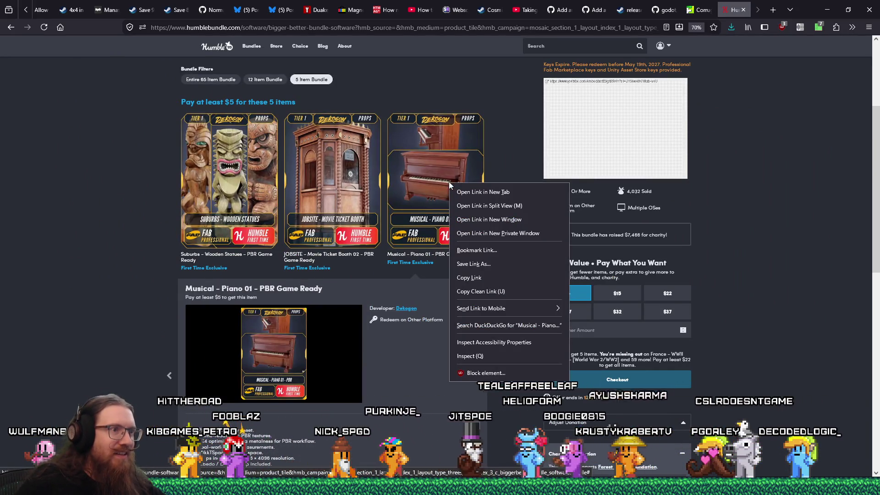
- Copy the piano card image's src address from DevTools and paste it into a new tab
left_click(482, 355)
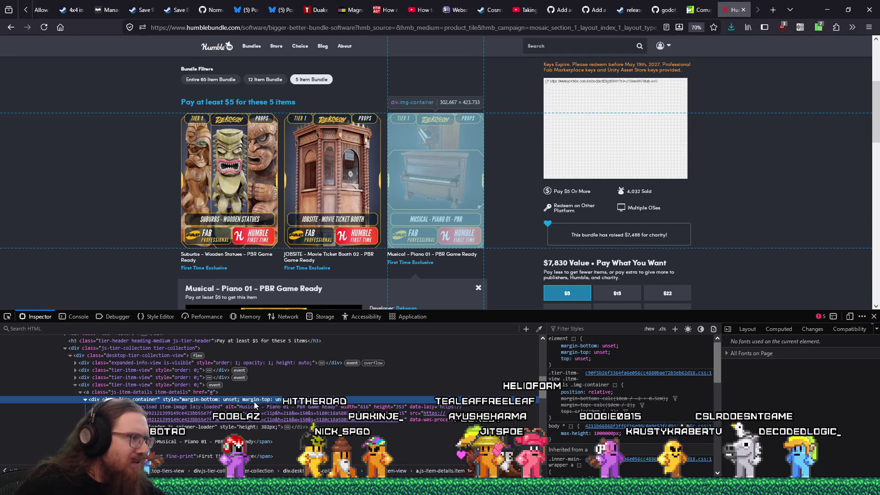
left_click(246, 420)
double_click(276, 420)
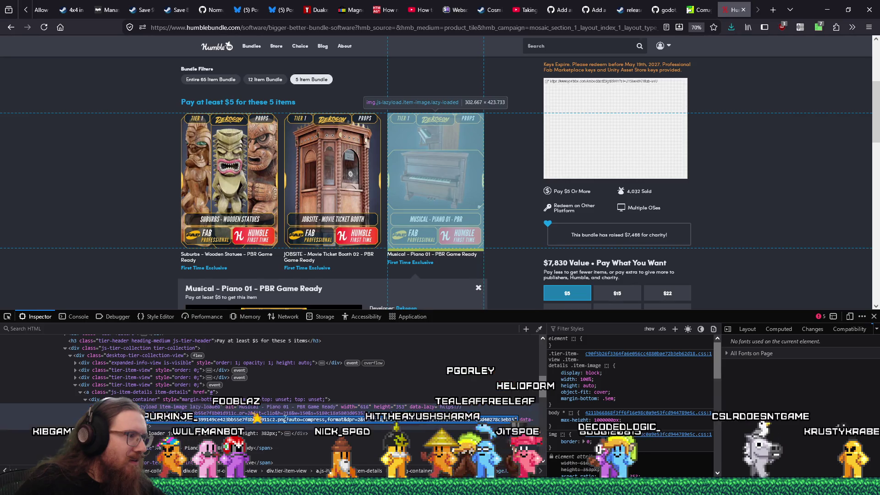
key("ctrl+c")
key("ctrl+t")
key("ctrl+v")
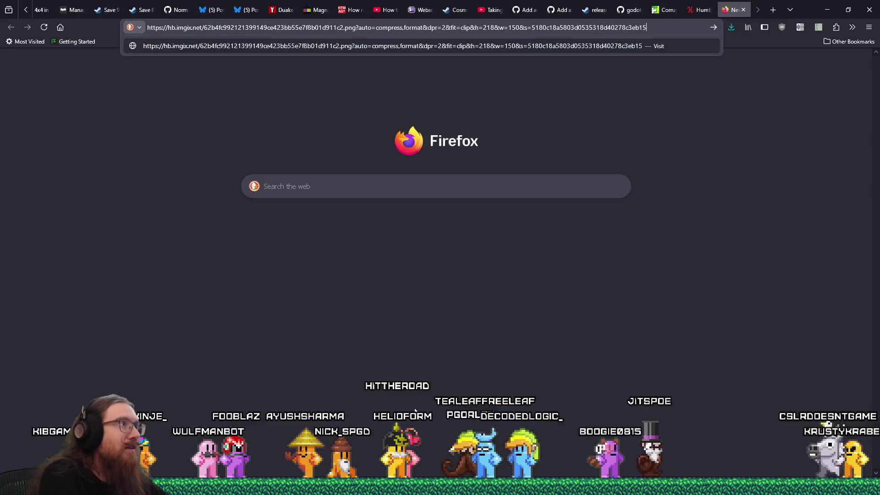
- Load the Musical - Piano 01 - PBR card image, zoom and fit it, then close that tab
key("Return")
scroll(414, 409, "up", 8, "ctrl")
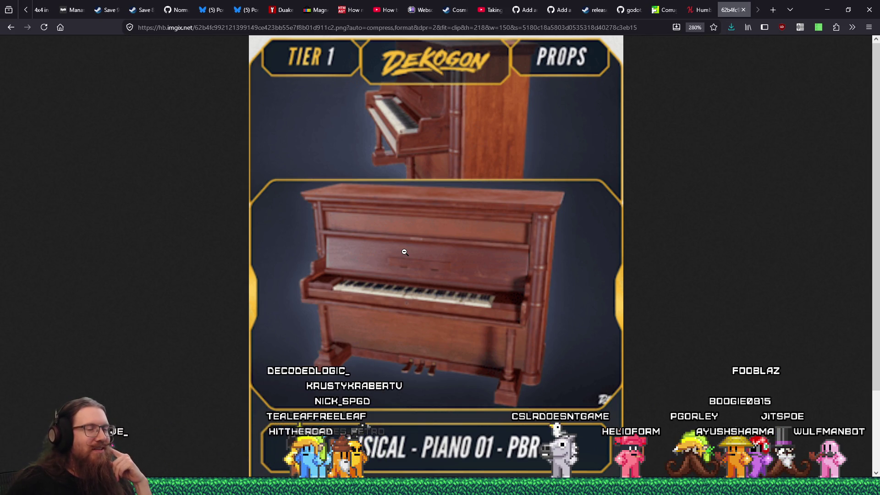
left_click(409, 245)
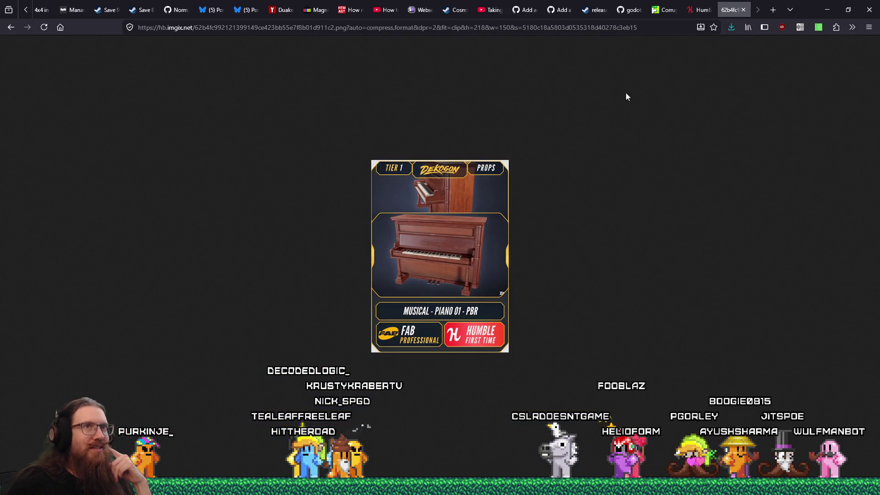
left_click(743, 10)
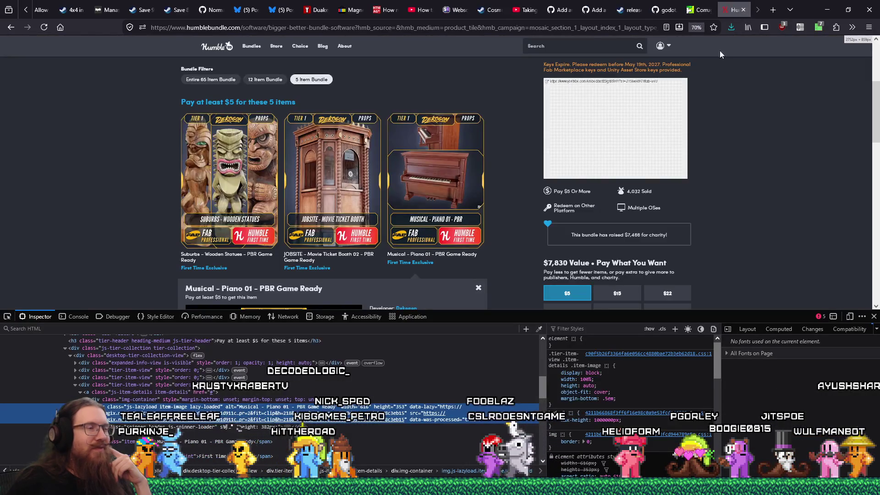
left_click(875, 318)
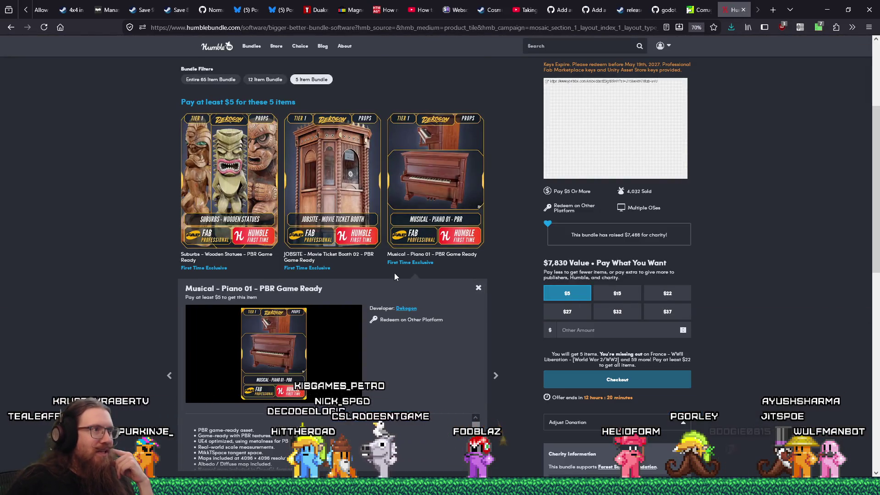
scroll(400, 275, "down", 3)
scroll(395, 273, "up", 5)
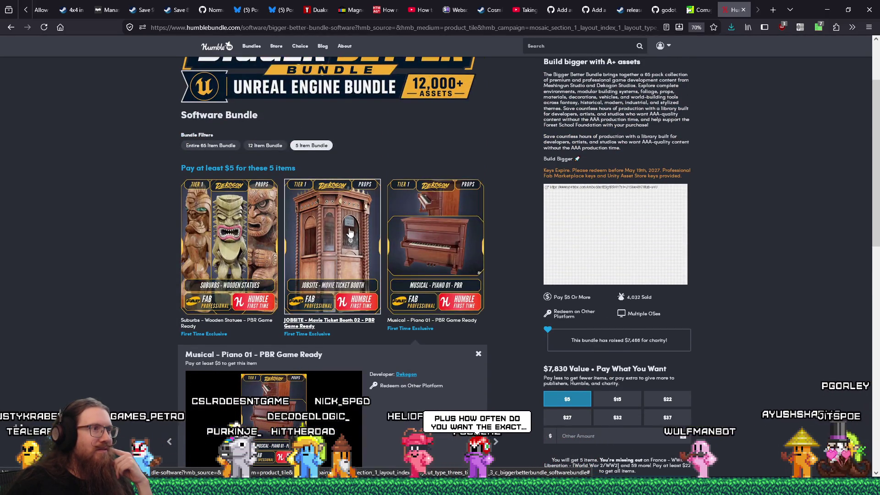
left_click(266, 145)
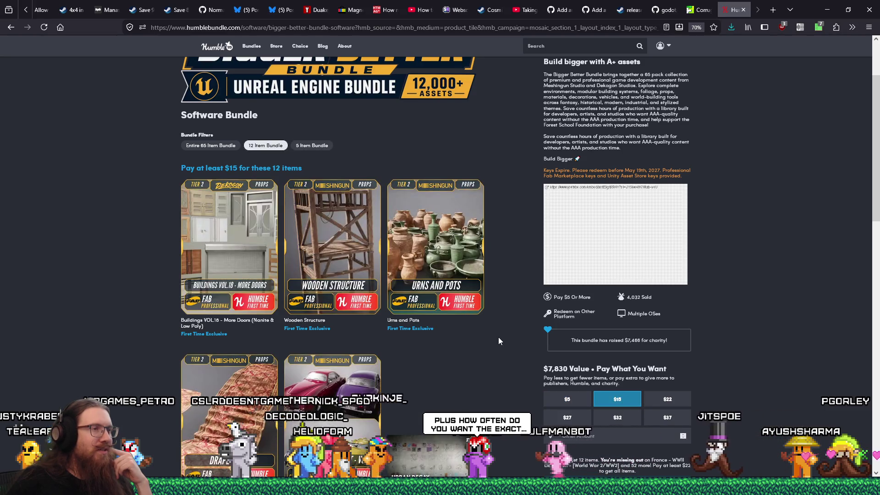
scroll(498, 335, "down", 10)
scroll(497, 337, "up", 6)
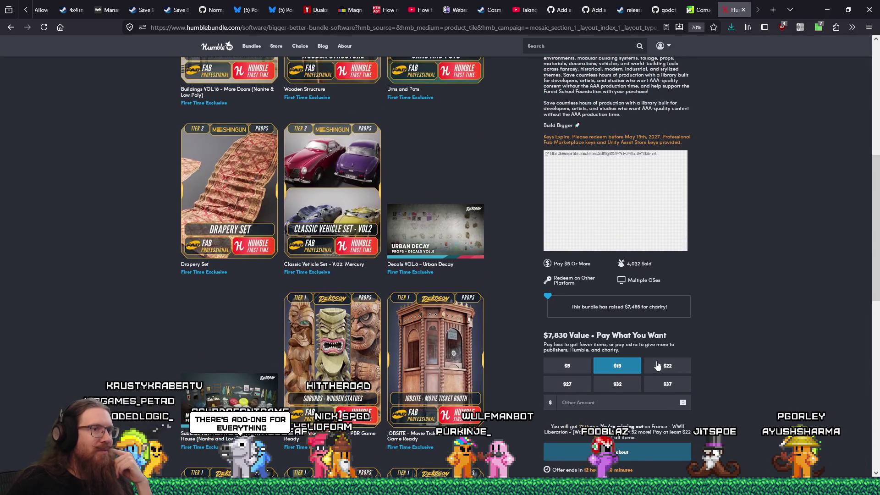
left_click(658, 366)
scroll(510, 323, "up", 2)
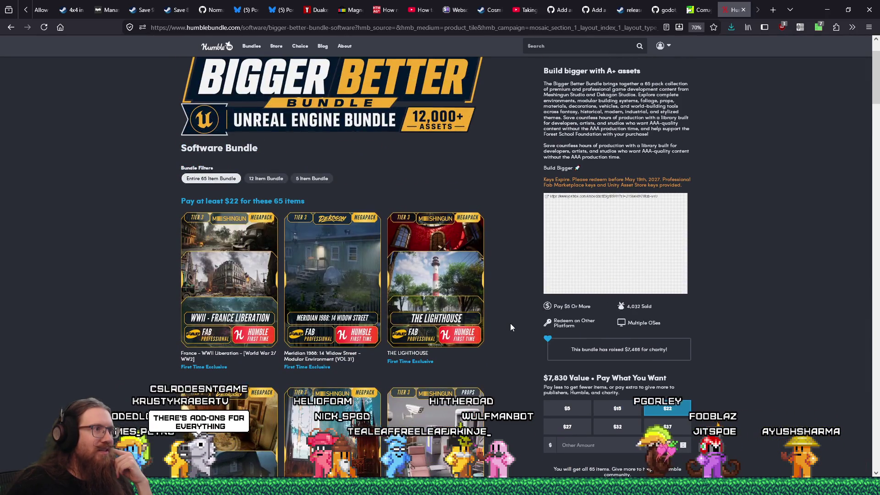
left_click(228, 248)
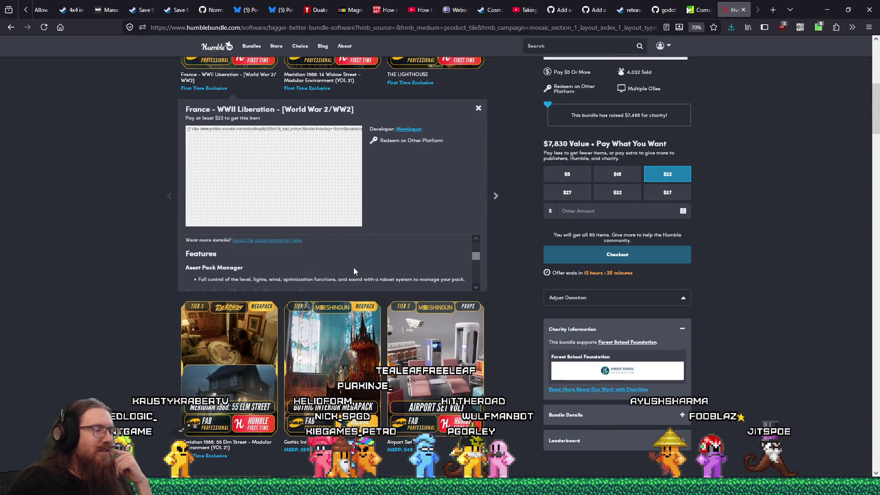
scroll(354, 270, "down", 6)
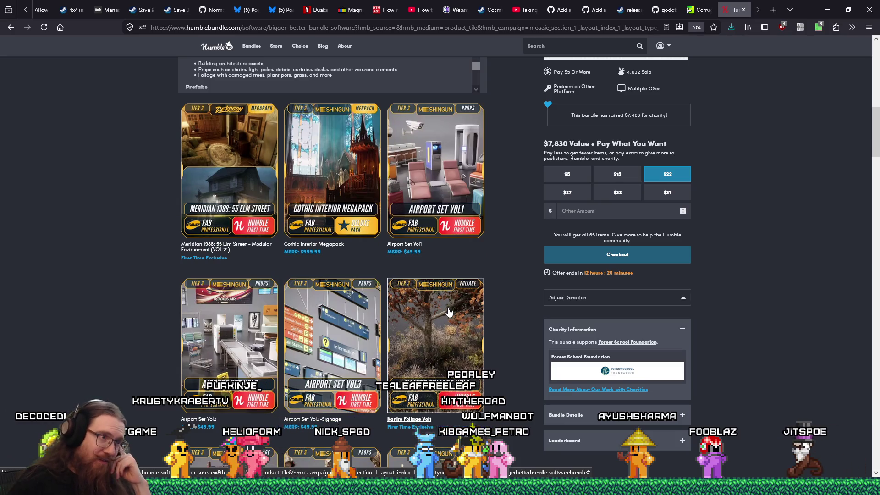
scroll(449, 311, "down", 10)
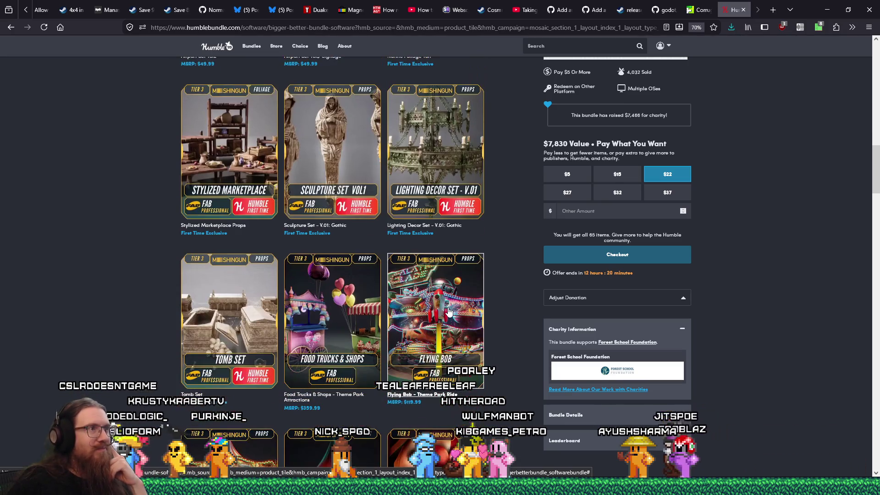
left_click(457, 163)
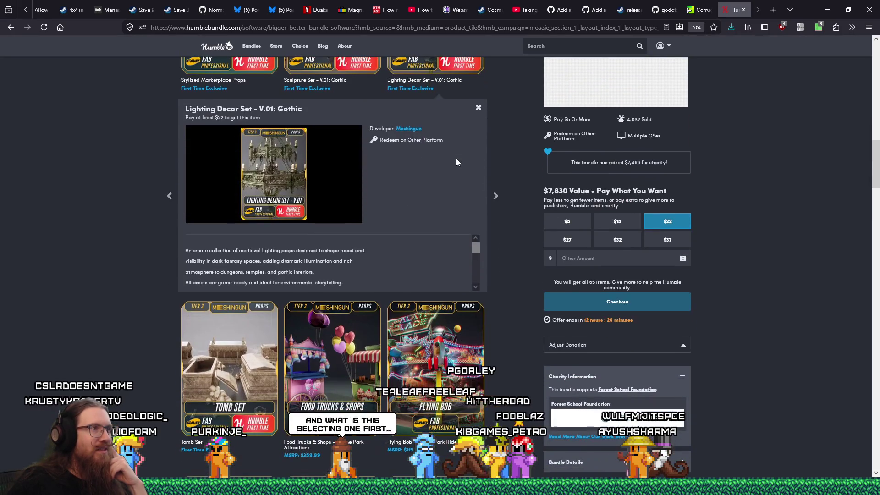
scroll(505, 243, "down", 2)
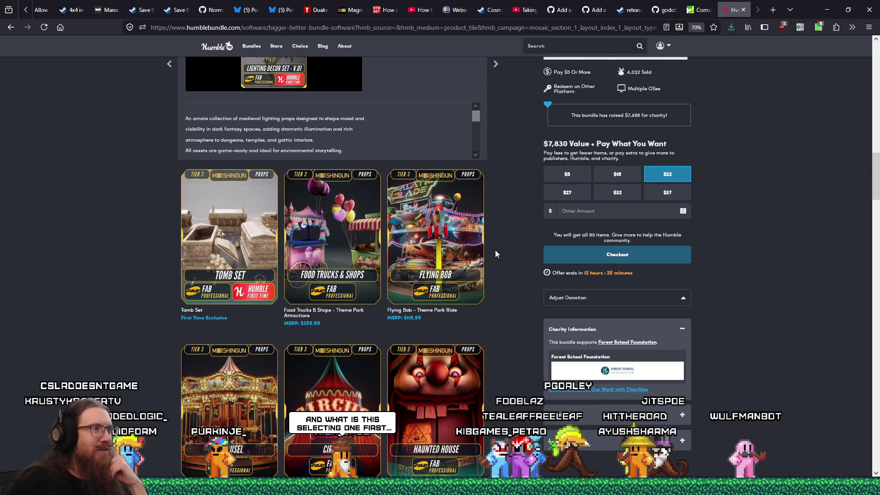
left_click(251, 243)
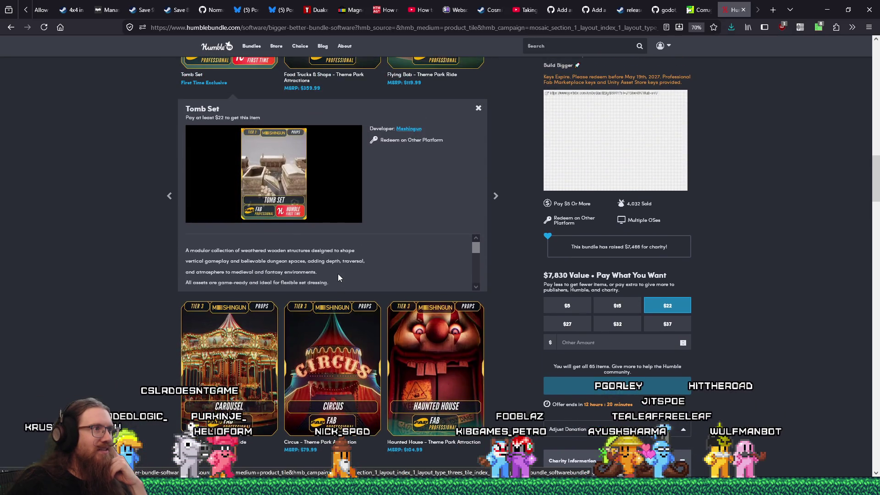
scroll(337, 274, "down", 5)
scroll(230, 340, "down", 3)
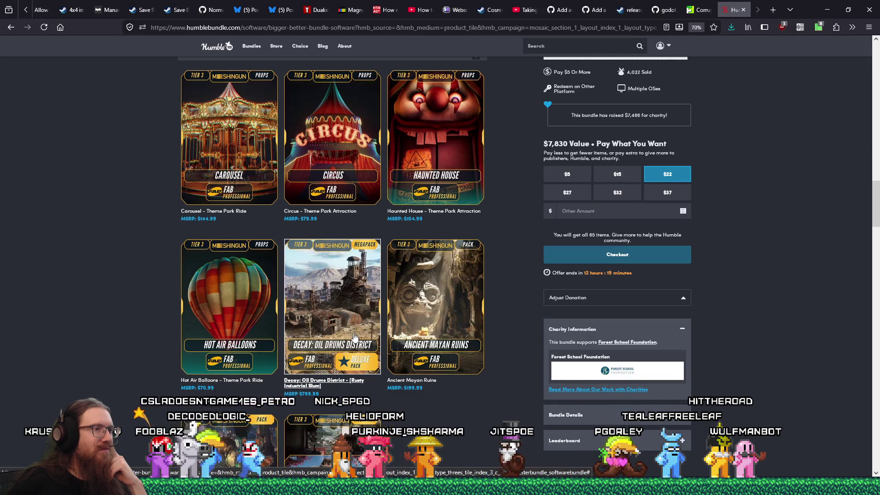
scroll(354, 337, "down", 4)
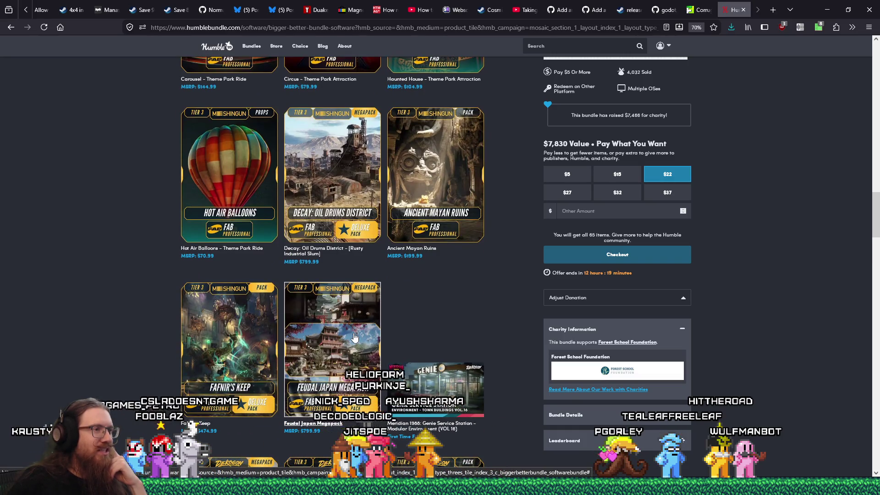
scroll(354, 337, "down", 4)
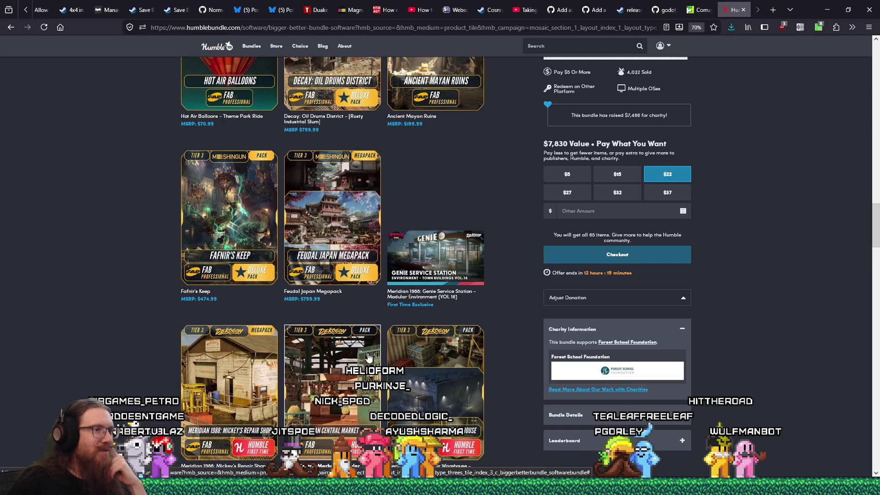
scroll(368, 357, "down", 4)
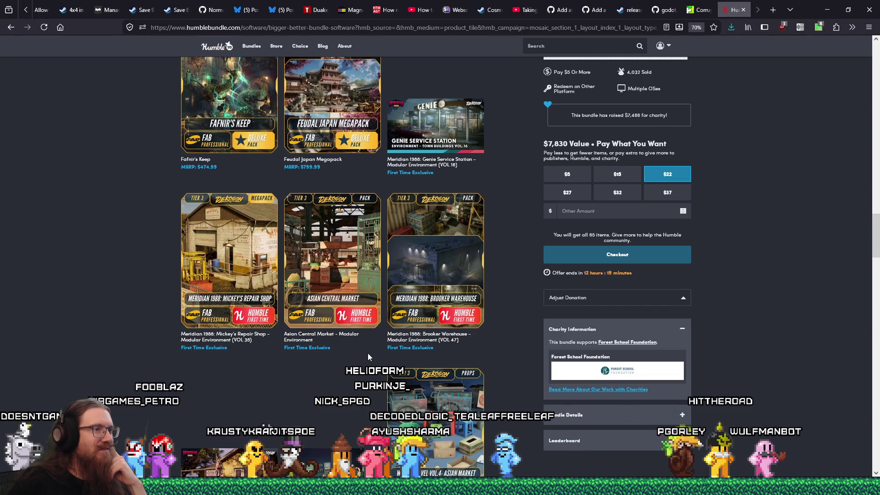
scroll(367, 351, "down", 4)
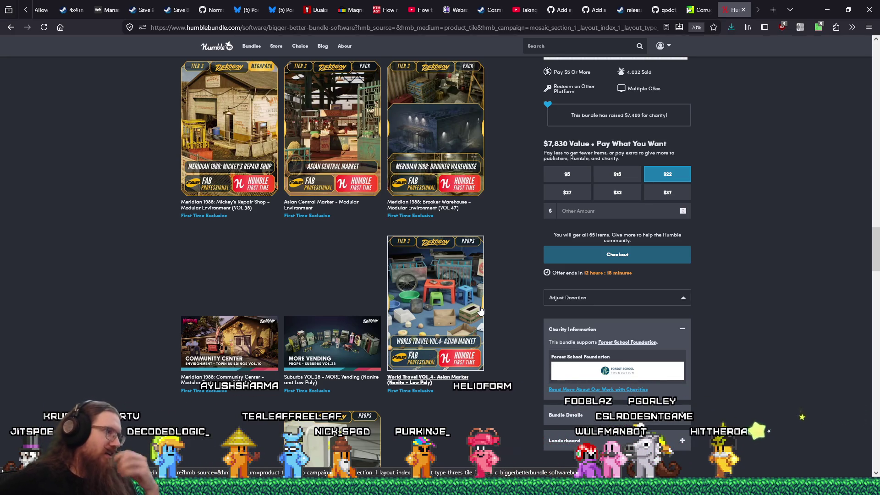
- Scroll up through the Bigger Better Bundle items and open the Tomb Set details
scroll(481, 287, "up", 5)
scroll(481, 284, "up", 4)
scroll(481, 284, "down", 4)
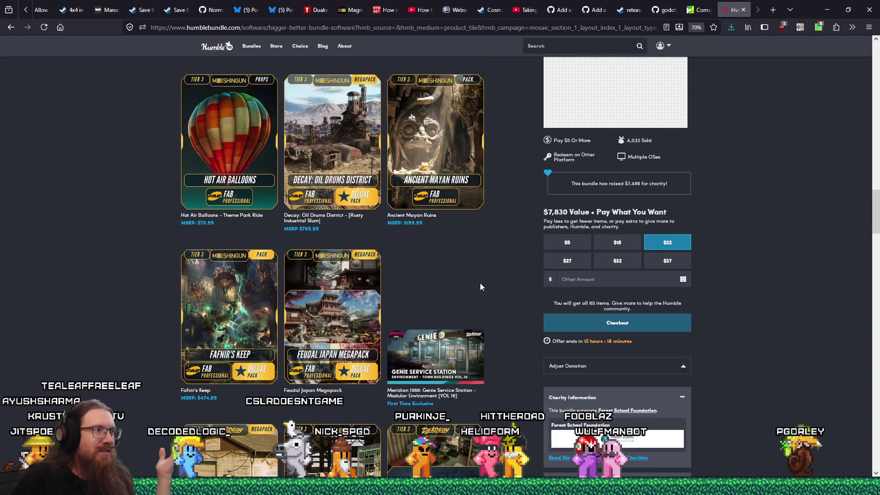
scroll(480, 287, "up", 3)
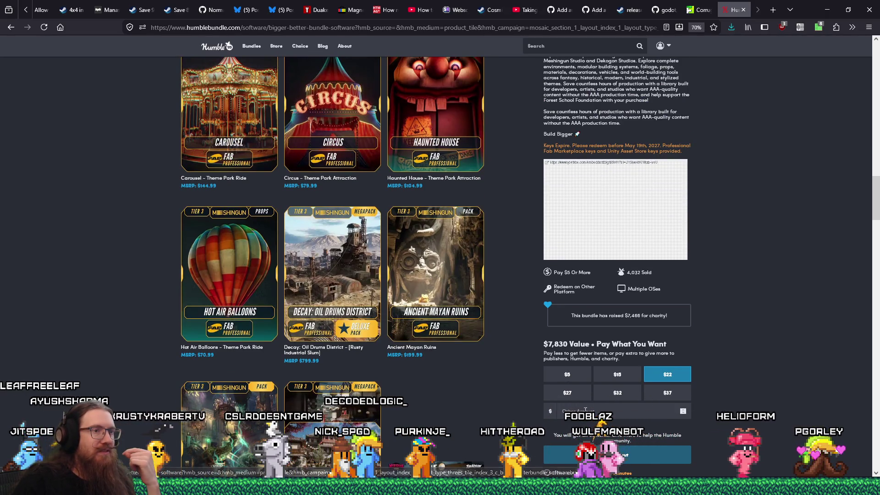
left_click(577, 394)
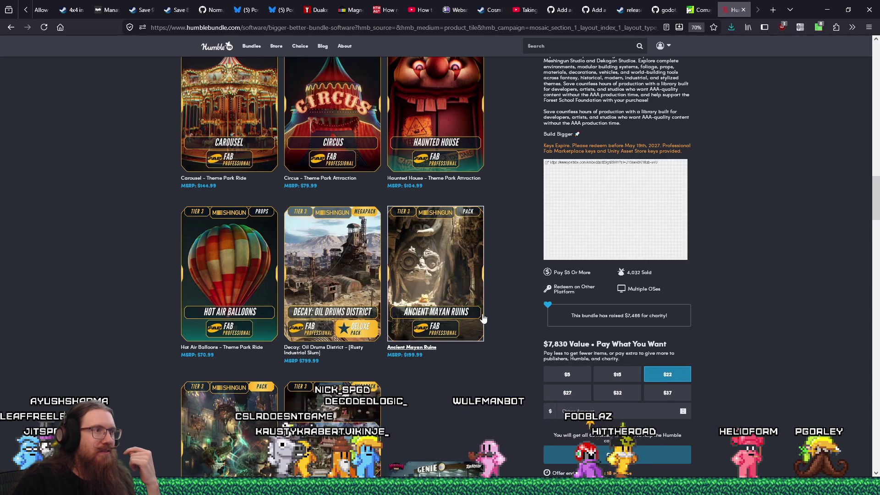
scroll(484, 316, "up", 10)
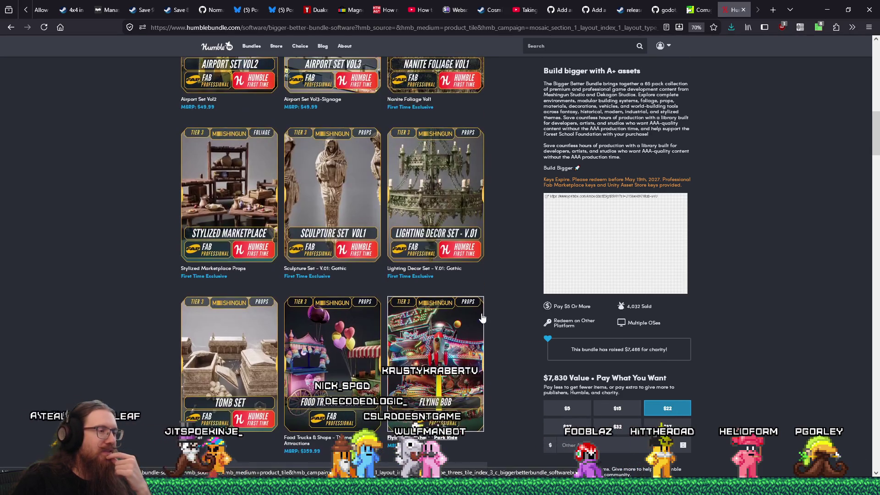
left_click(244, 375)
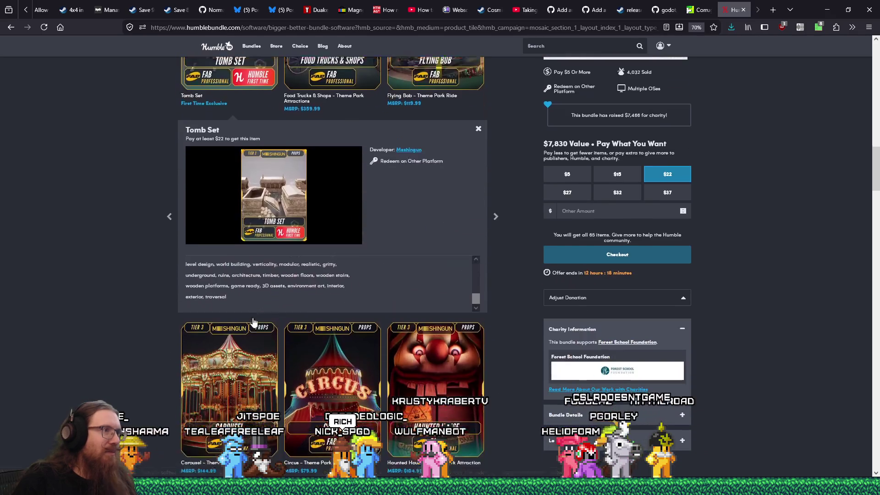
- Read through the Tomb Set description and tags, then go back to the list of all bundles
scroll(254, 322, "up", 3)
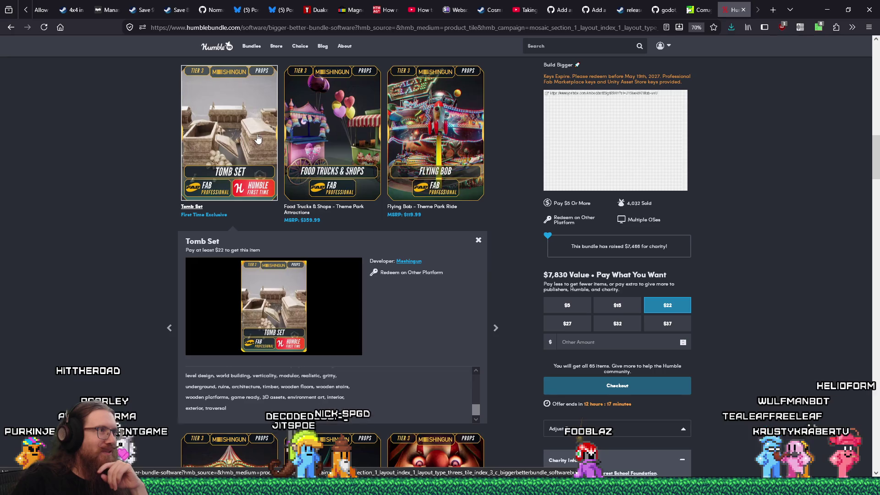
scroll(213, 286, "up", 2)
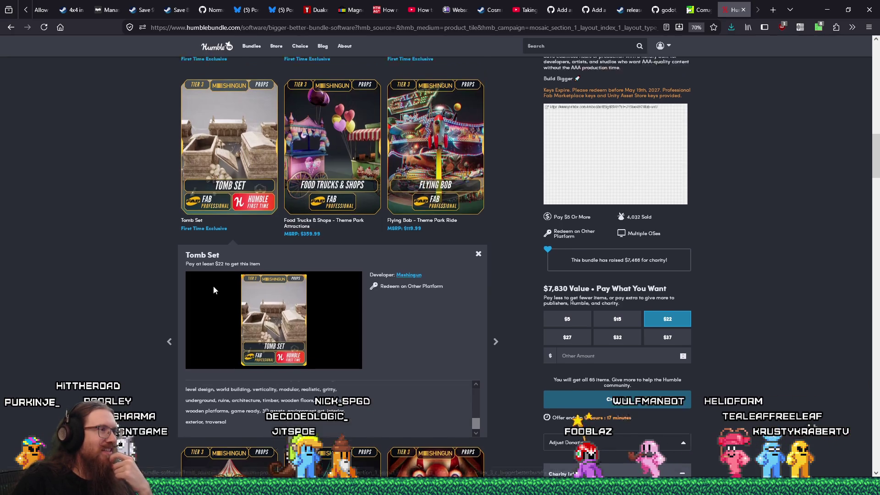
scroll(213, 290, "up", 2)
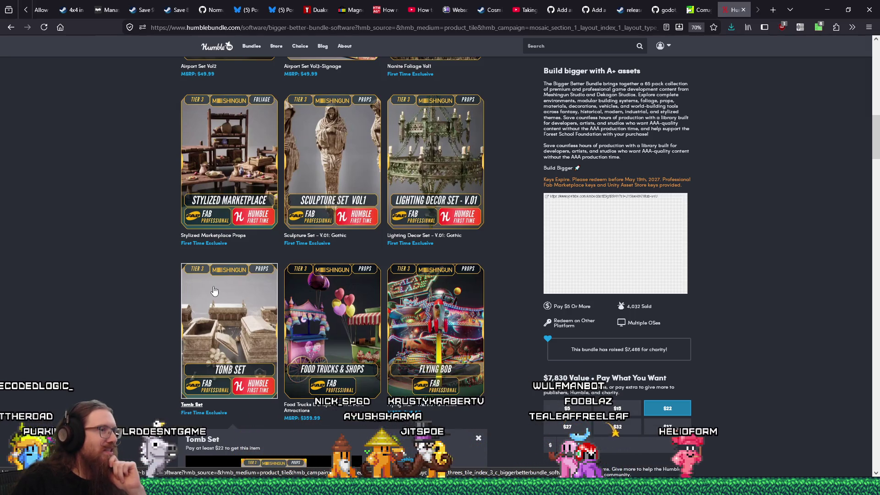
scroll(214, 290, "up", 2)
scroll(214, 290, "up", 6)
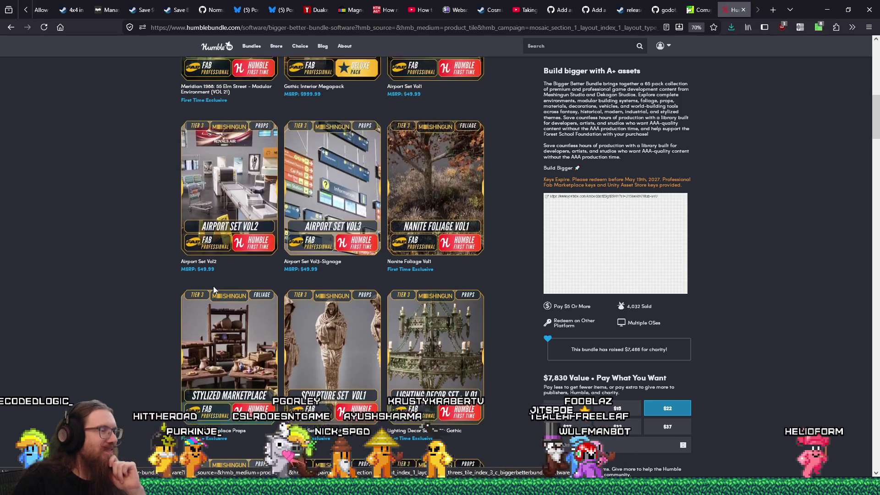
scroll(213, 290, "up", 3)
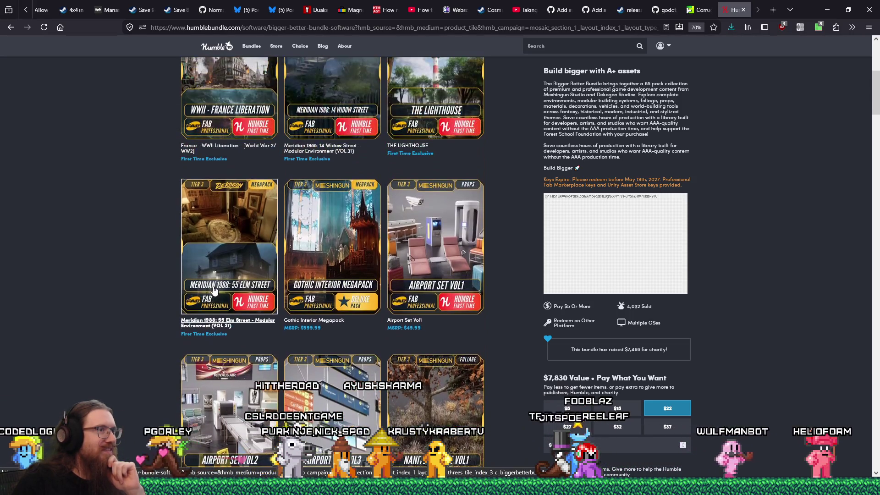
scroll(214, 289, "up", 3)
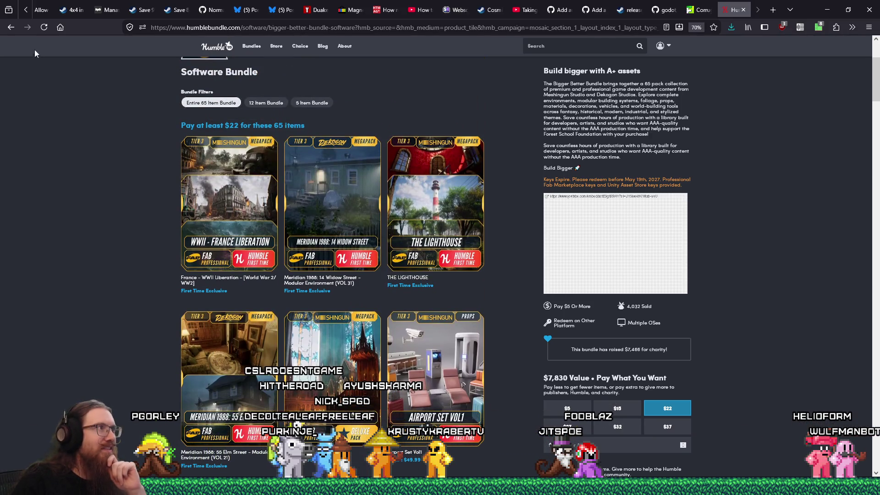
left_click(11, 27)
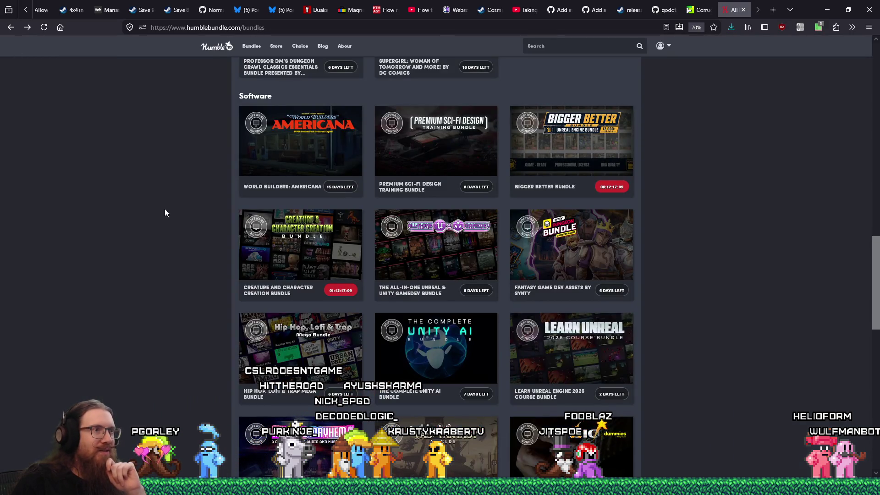
- Open the All-In-One Unreal & Unity GameDev Bundle and scroll down to its pricing tiers
left_click(436, 247)
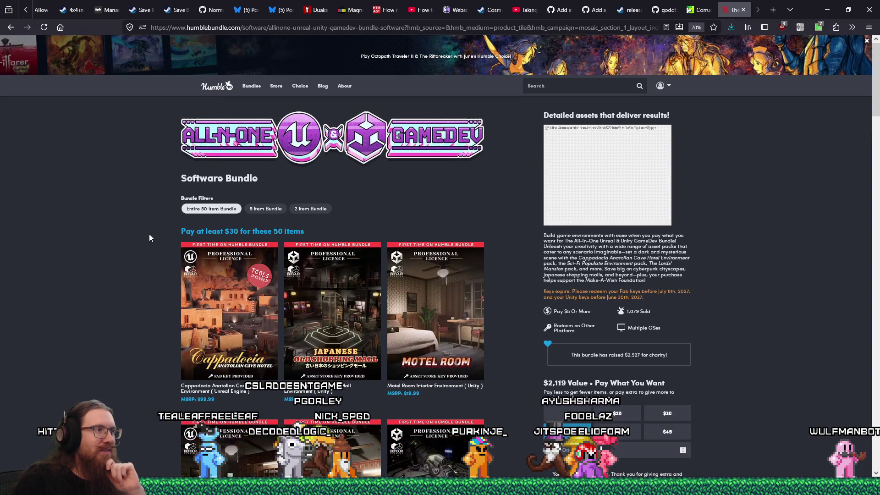
scroll(149, 235, "down", 2)
scroll(150, 237, "down", 3)
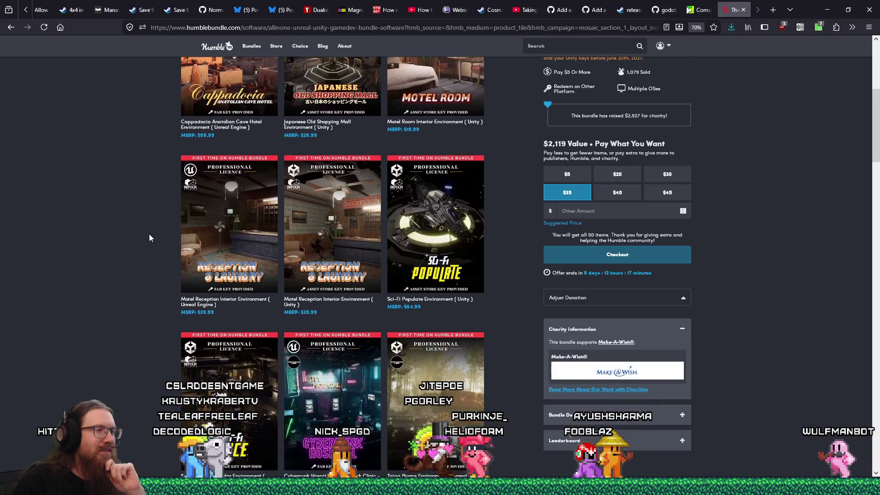
scroll(150, 238, "down", 3)
scroll(150, 234, "down", 3)
scroll(149, 232, "down", 3)
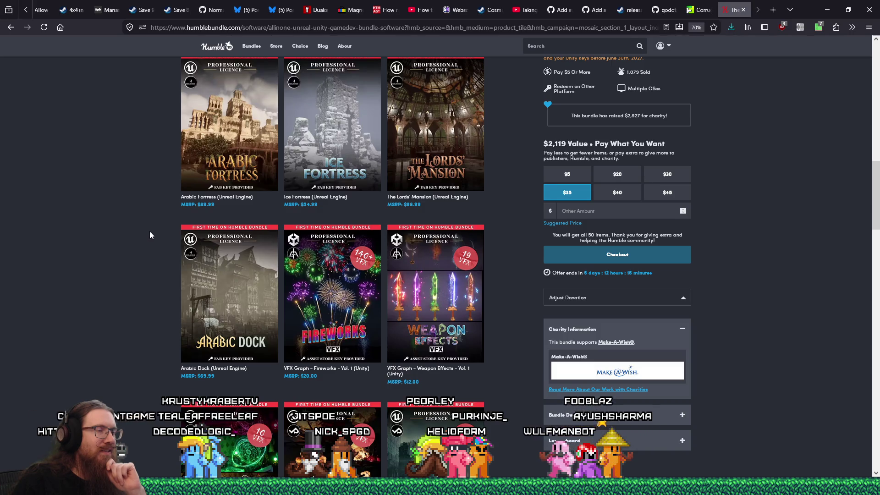
- Compare the $5 and $20 tiers, then choose the $30 tier for all 50 items
left_click(567, 176)
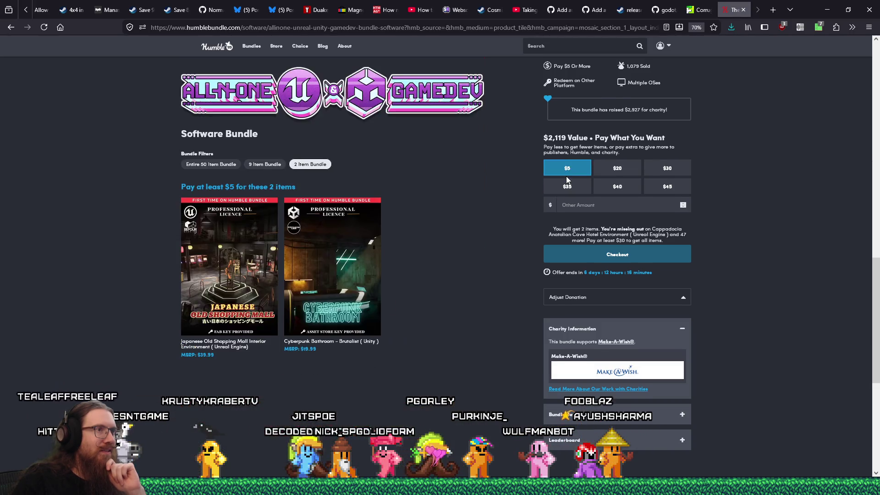
left_click(618, 173)
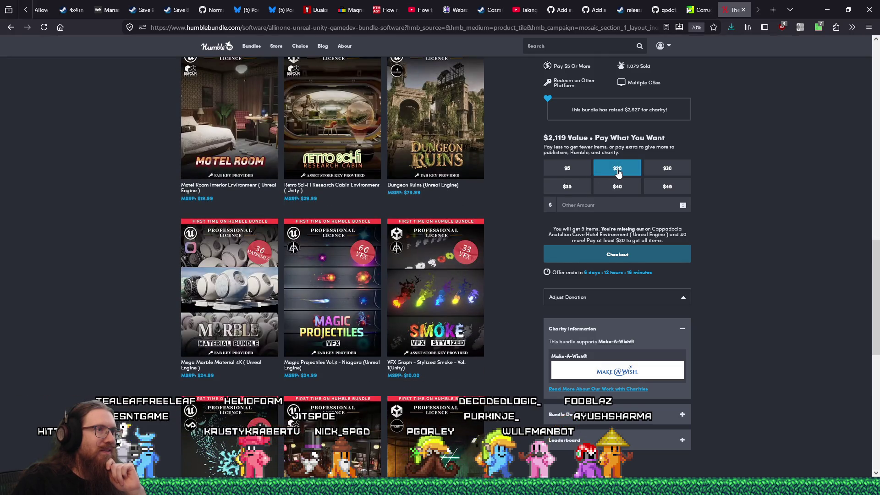
scroll(478, 221, "down", 3)
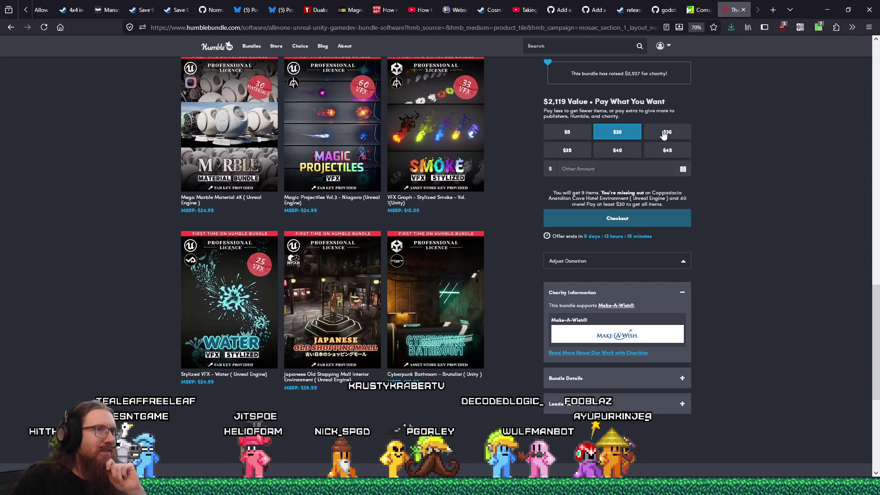
left_click(664, 133)
- Browse the bundle items and open the Steampunk Zeppelin Station details
scroll(478, 241, "down", 3)
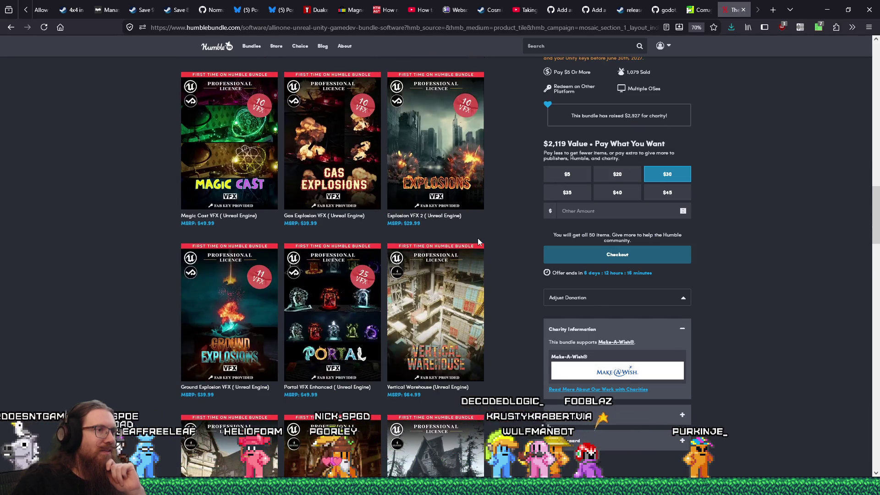
scroll(479, 241, "up", 4)
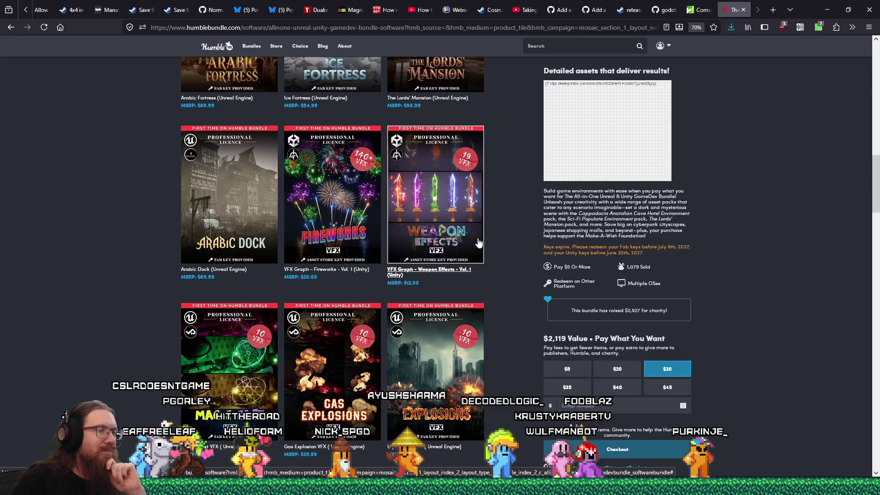
scroll(478, 241, "down", 4)
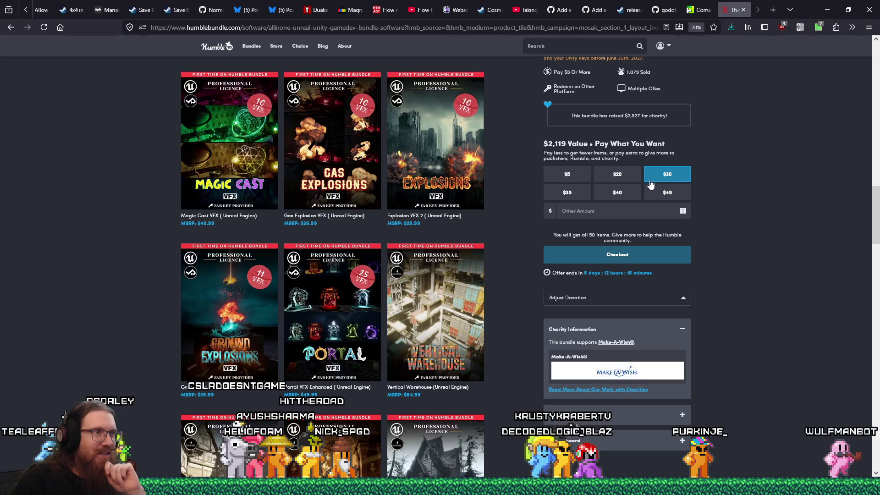
scroll(424, 286, "down", 5)
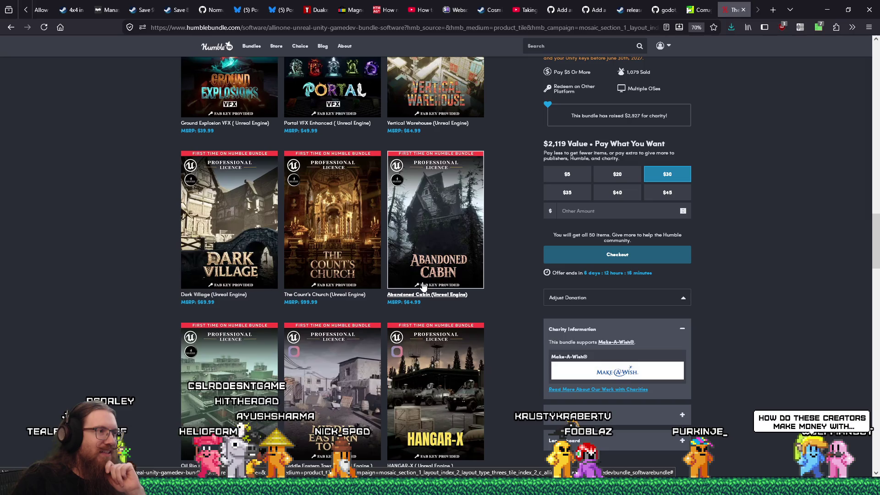
scroll(423, 287, "down", 2)
scroll(424, 287, "down", 3)
scroll(423, 286, "down", 13)
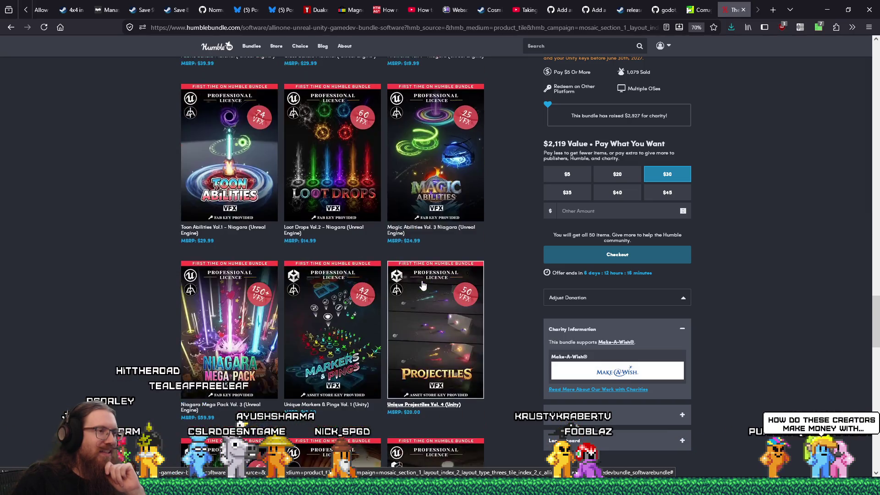
scroll(423, 285, "down", 3)
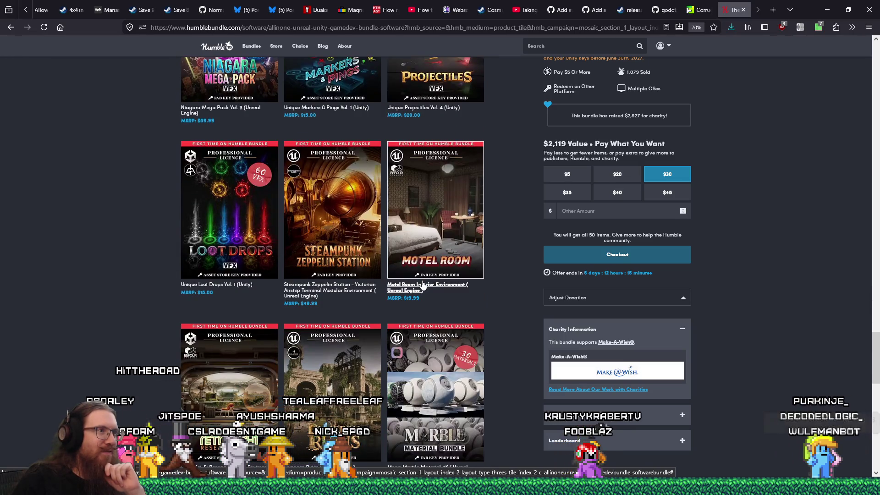
left_click(345, 215)
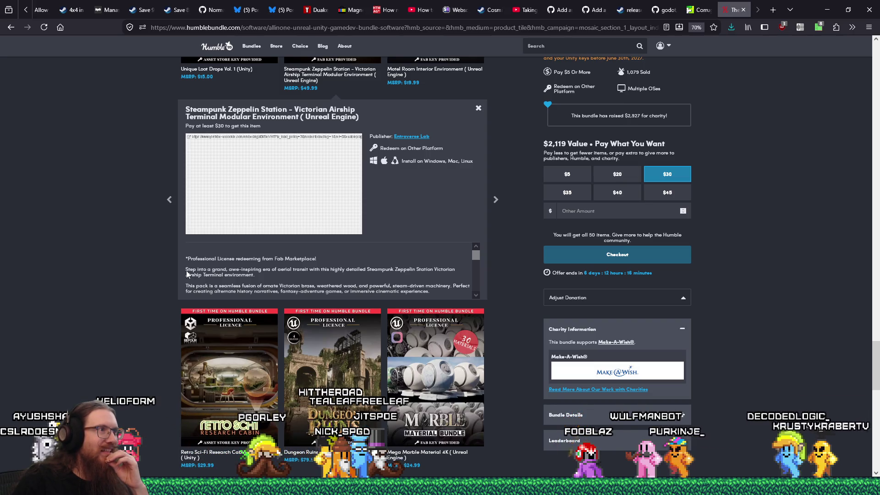
scroll(175, 267, "down", 10)
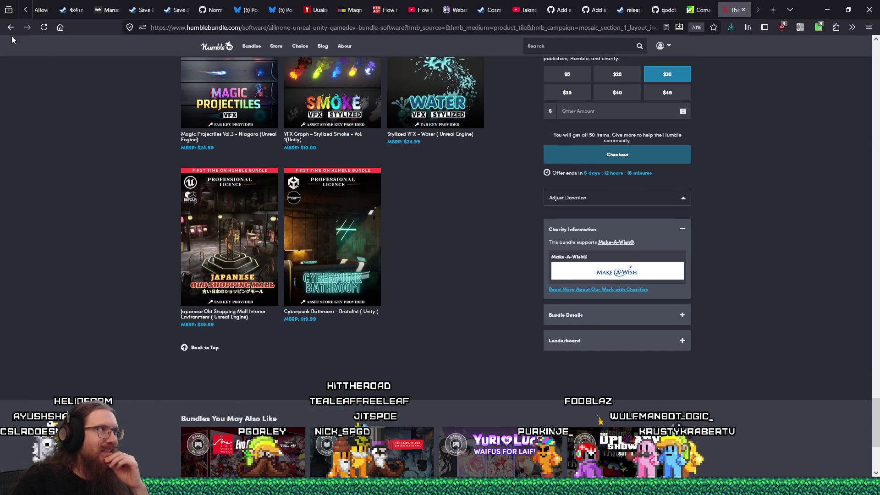
- Go back to the list of all bundles and browse through the current bundles
left_click(11, 27)
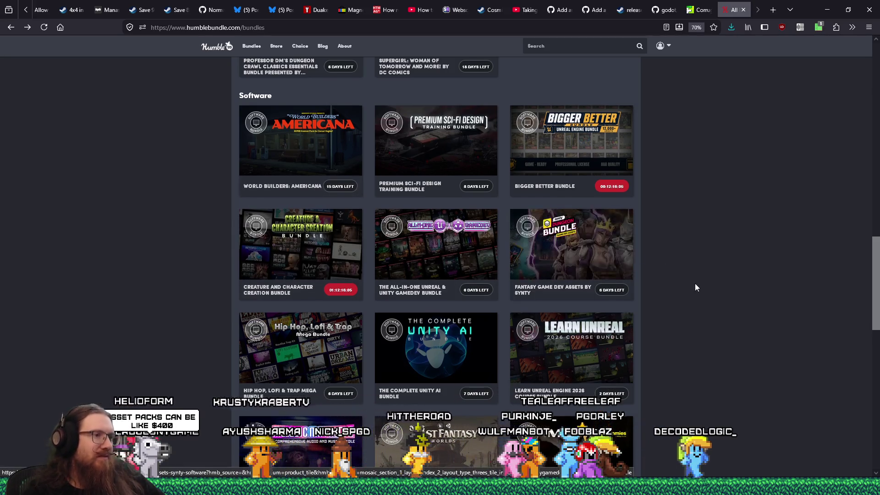
scroll(697, 284, "down", 2)
scroll(697, 289, "down", 5)
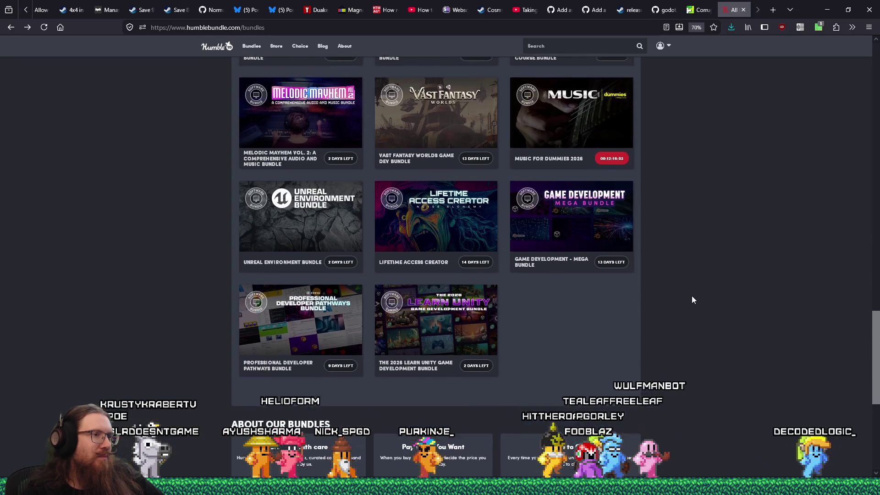
scroll(692, 299, "down", 3)
scroll(692, 302, "up", 6)
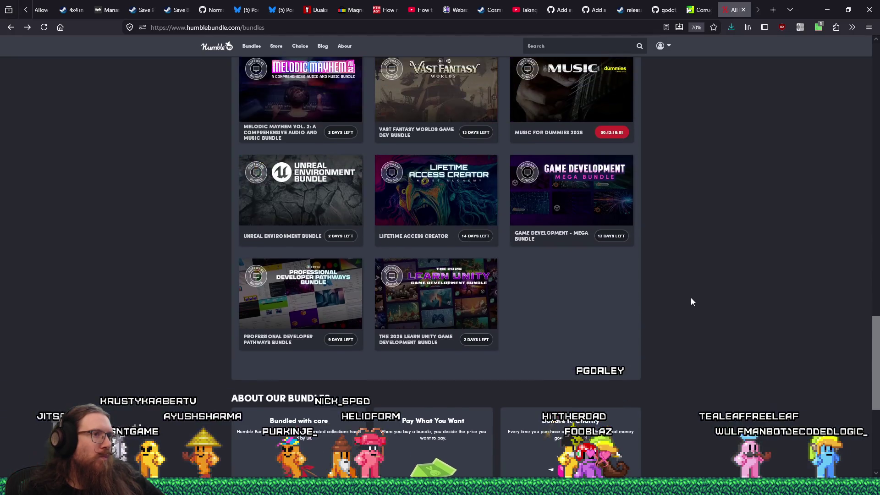
scroll(692, 301, "up", 5)
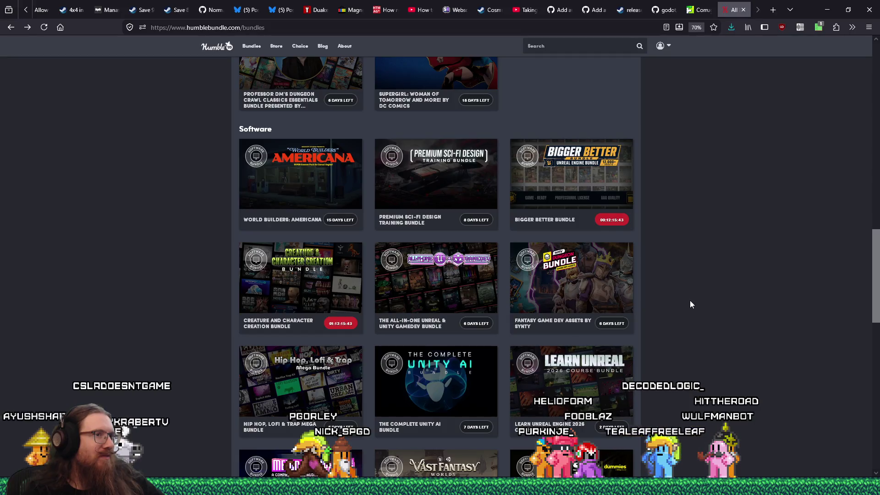
scroll(691, 302, "up", 5)
scroll(690, 305, "up", 3)
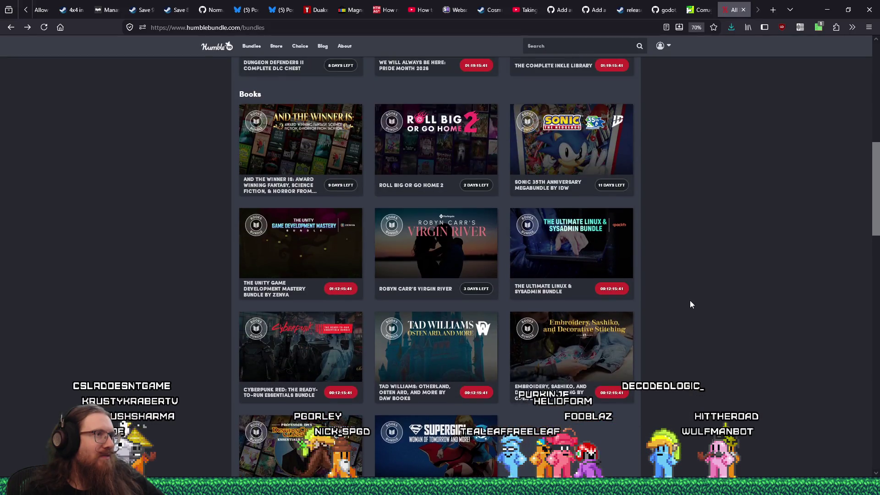
scroll(198, 148, "up", 3)
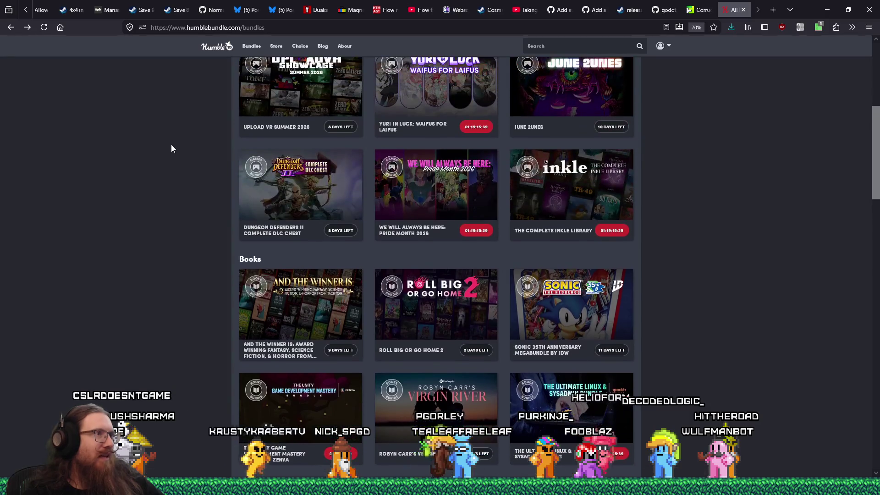
scroll(173, 149, "up", 5)
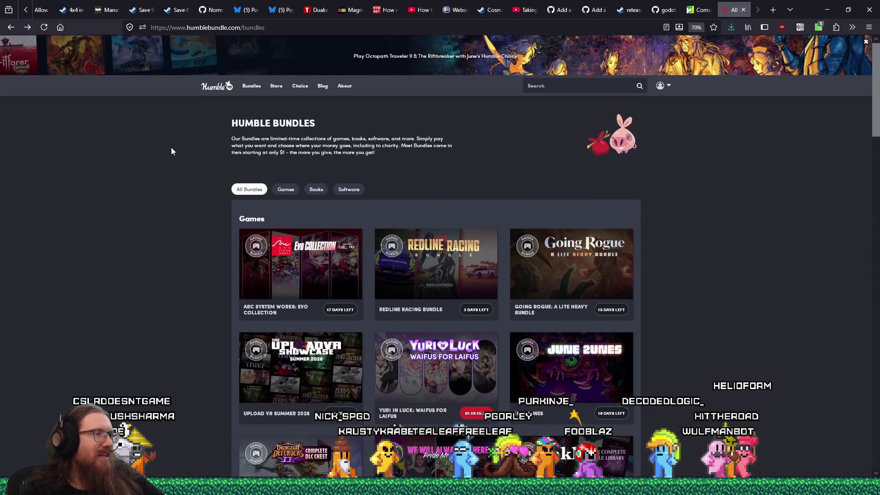
scroll(115, 193, "down", 9)
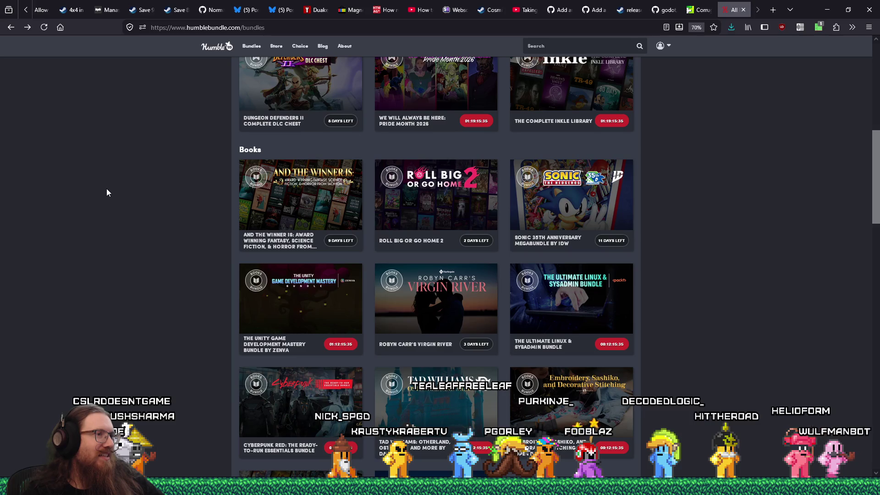
scroll(107, 189, "down", 3)
scroll(106, 189, "down", 3)
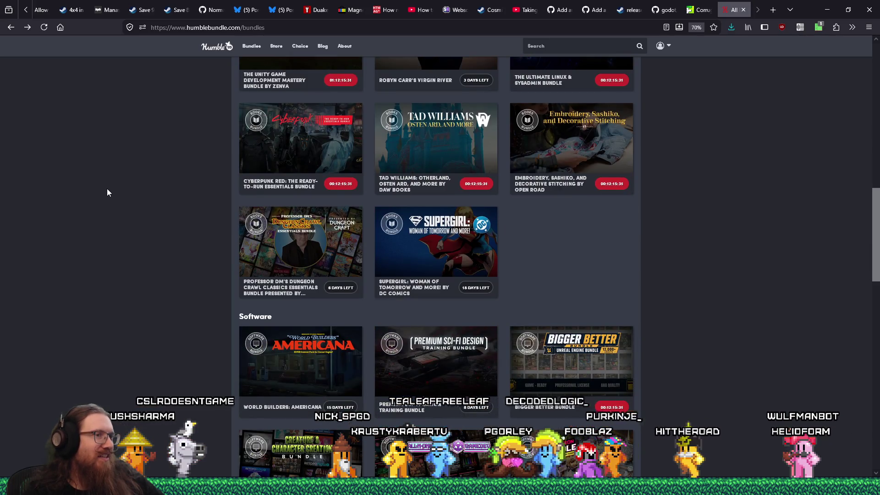
scroll(108, 191, "down", 3)
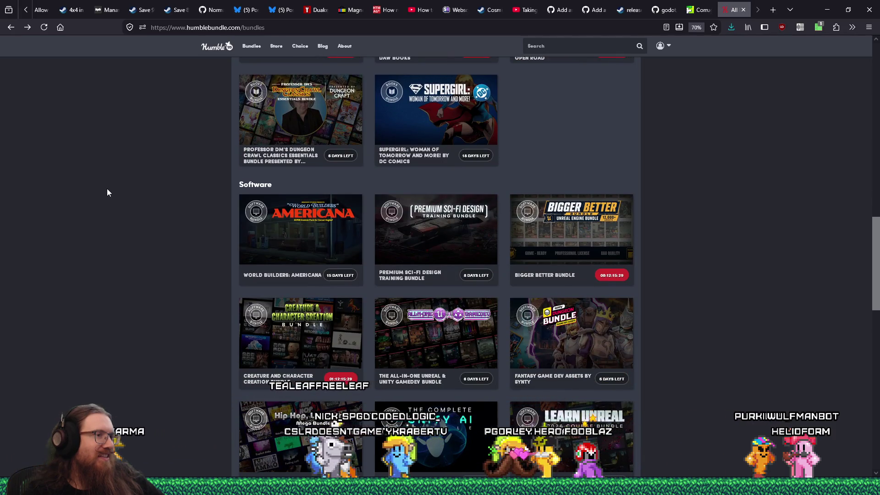
- Browse the Humble Bundle home page, then close its tab and open a new blank tab
left_click(11, 28)
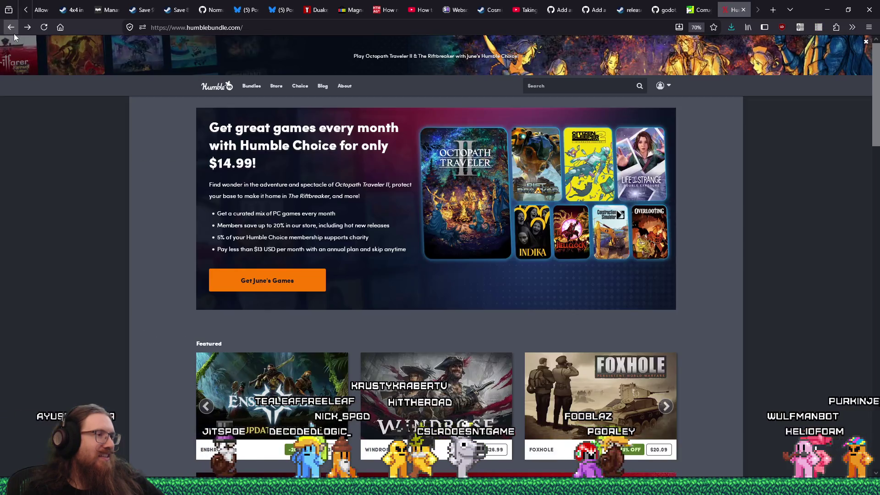
scroll(121, 238, "down", 6)
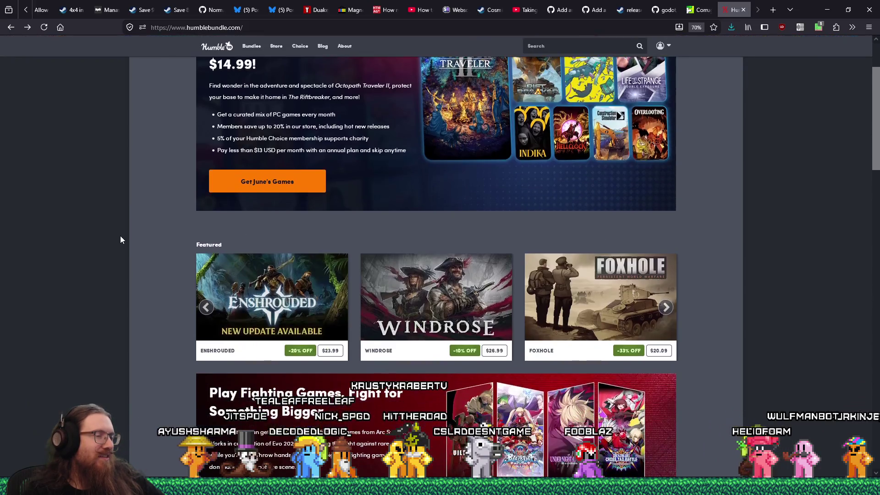
scroll(121, 240, "down", 3)
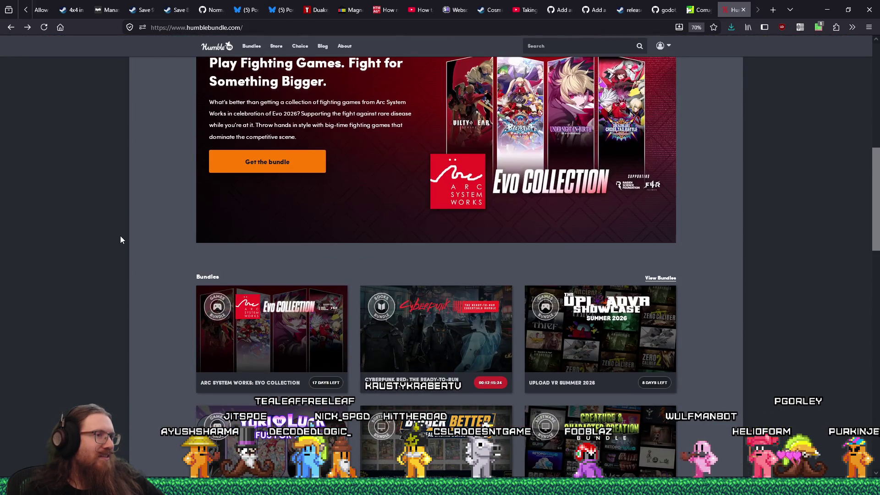
scroll(122, 240, "down", 2)
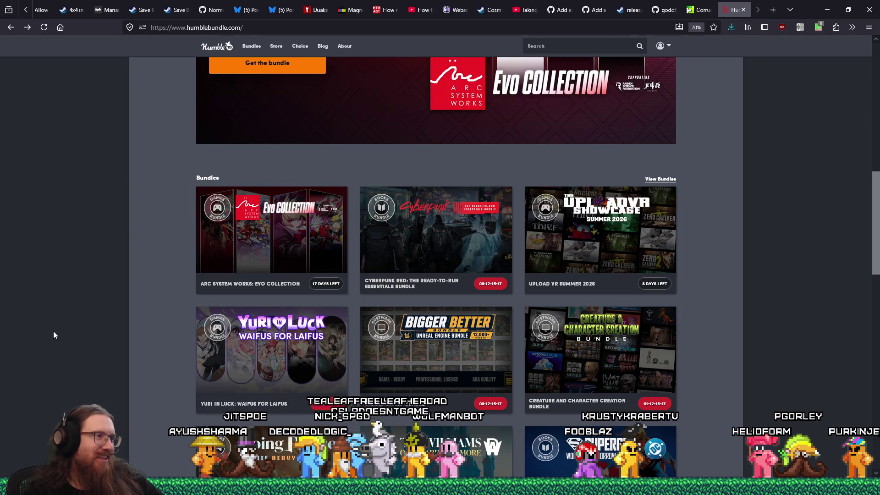
scroll(56, 334, "down", 2)
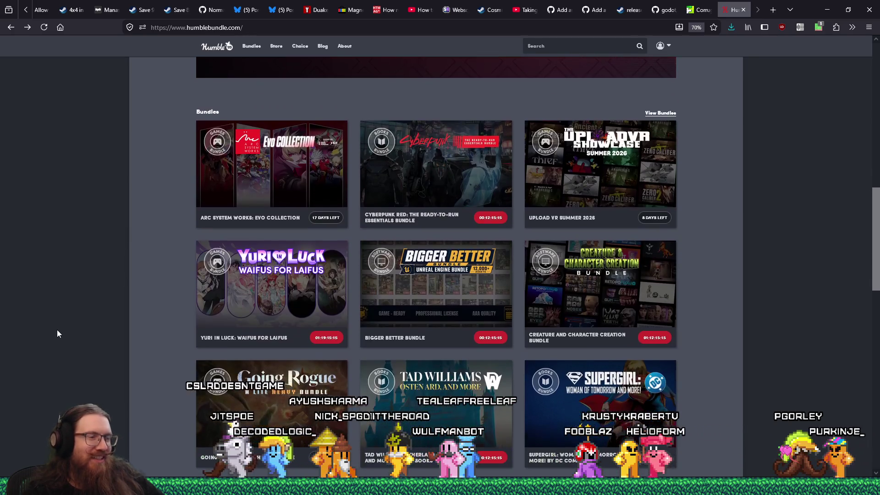
scroll(57, 334, "down", 2)
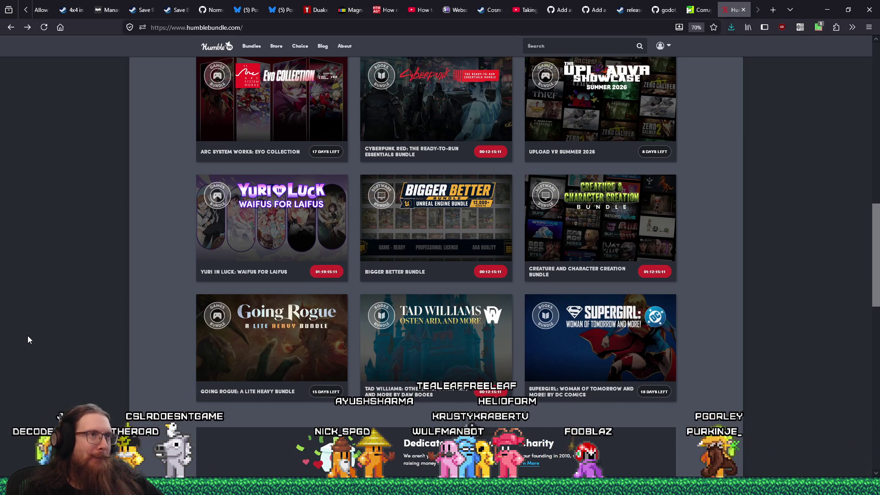
scroll(26, 337, "up", 2)
scroll(38, 329, "down", 8)
scroll(39, 328, "down", 5)
scroll(40, 327, "up", 15)
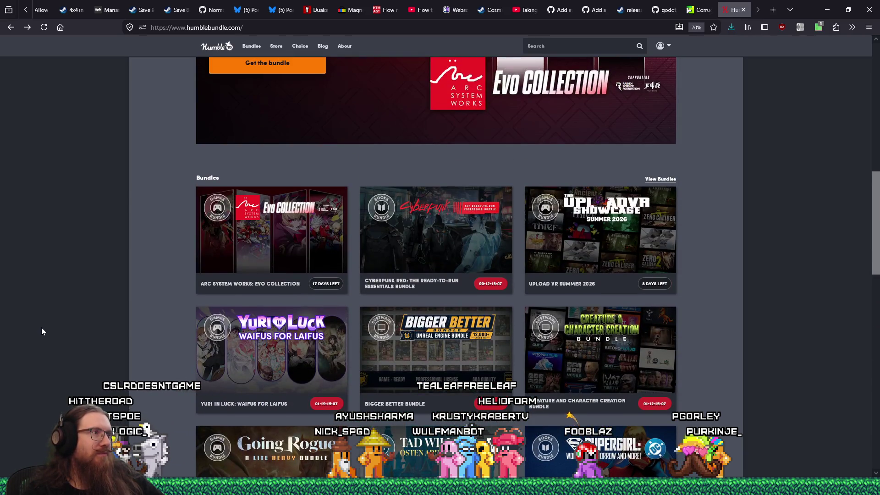
left_click(743, 10)
left_click(772, 10)
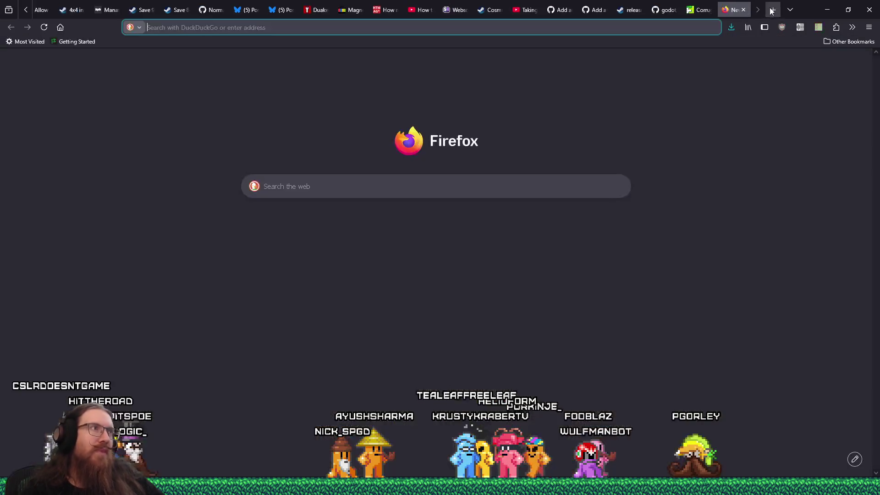
- Go to fab.com and open the White castle asset from the Limited-Time Free offers
type("fab.com/")
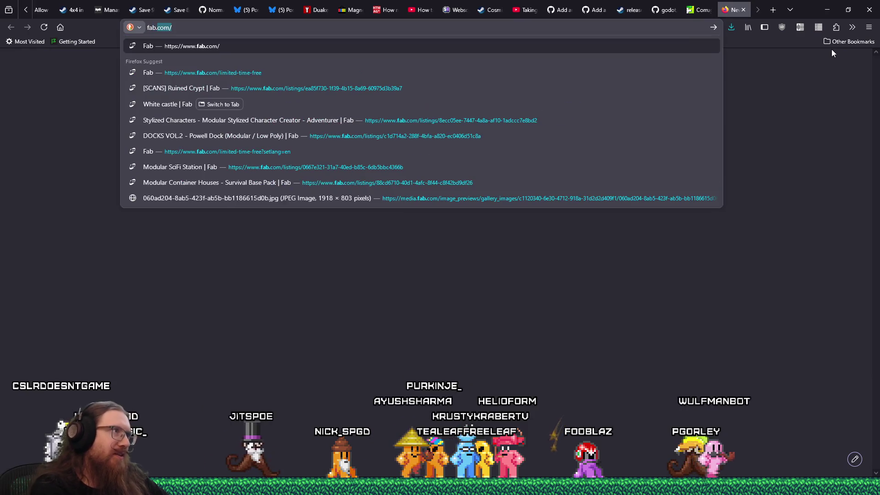
key("Return")
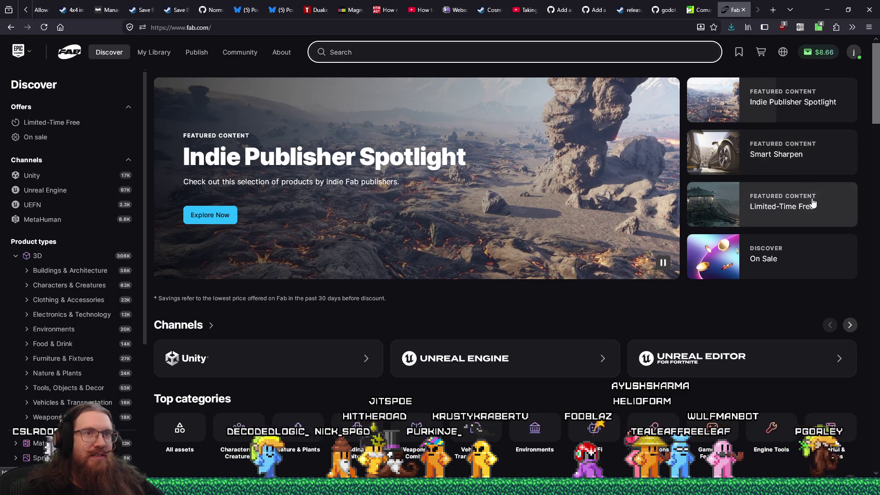
left_click(775, 207)
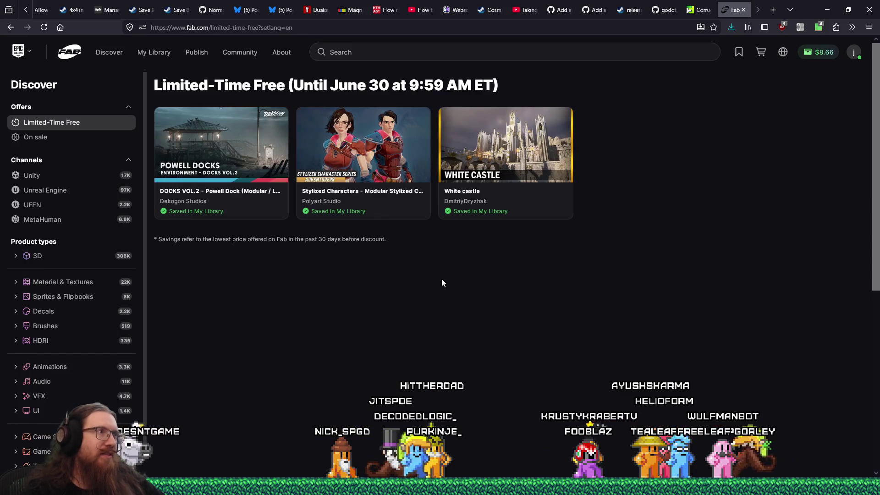
left_click(515, 141)
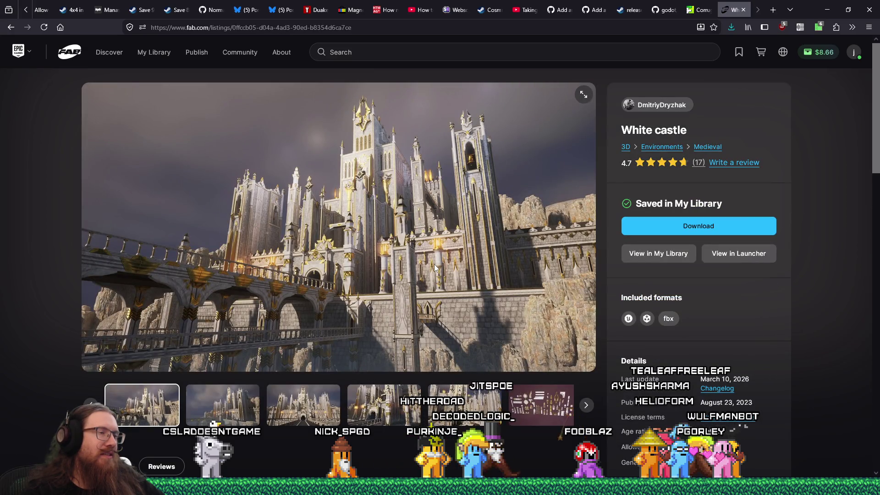
- Flip through the White castle gallery images to the props sheet
left_click(389, 397)
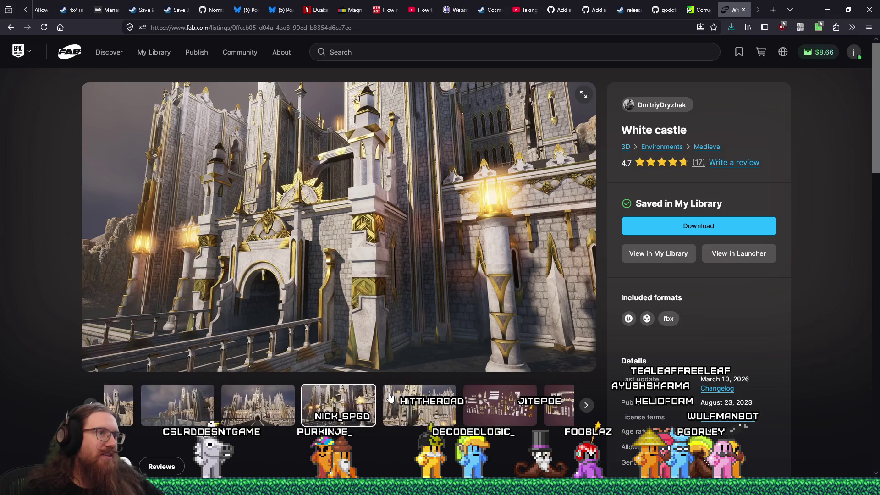
left_click(409, 396)
left_click(410, 397)
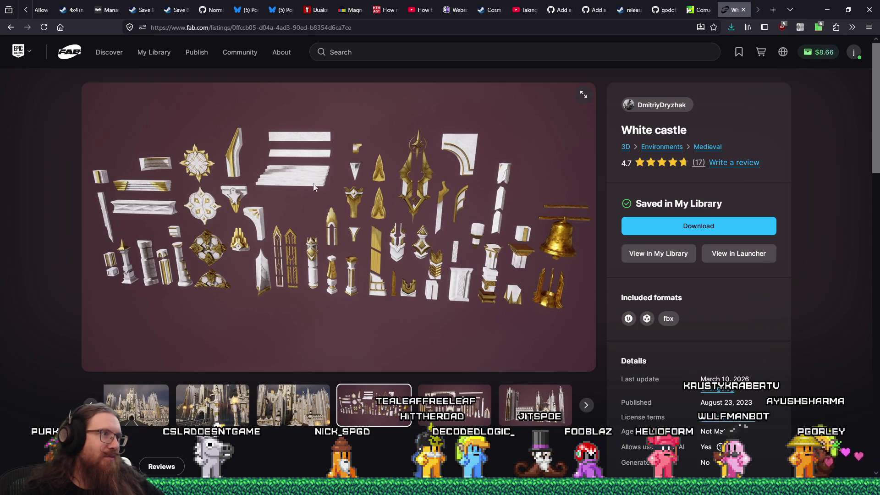
- View a castle shot, the arches props sheet and another castle shot, then close the listing tab
left_click(321, 411)
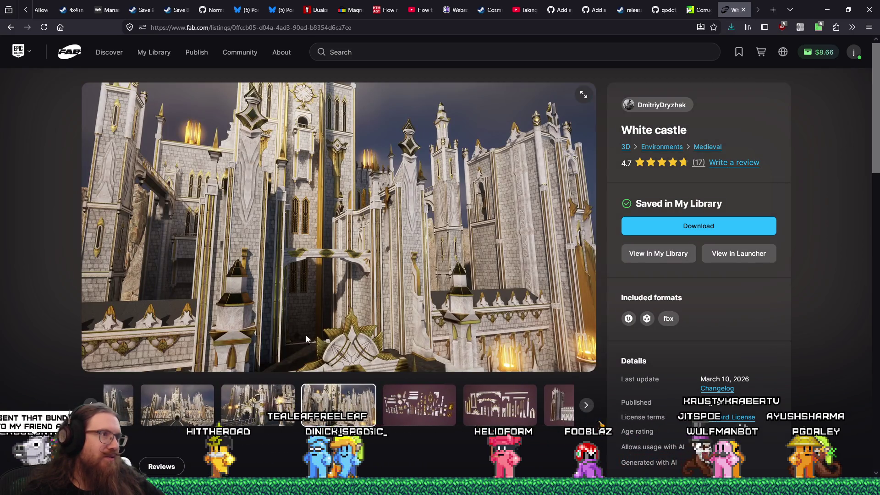
left_click(476, 406)
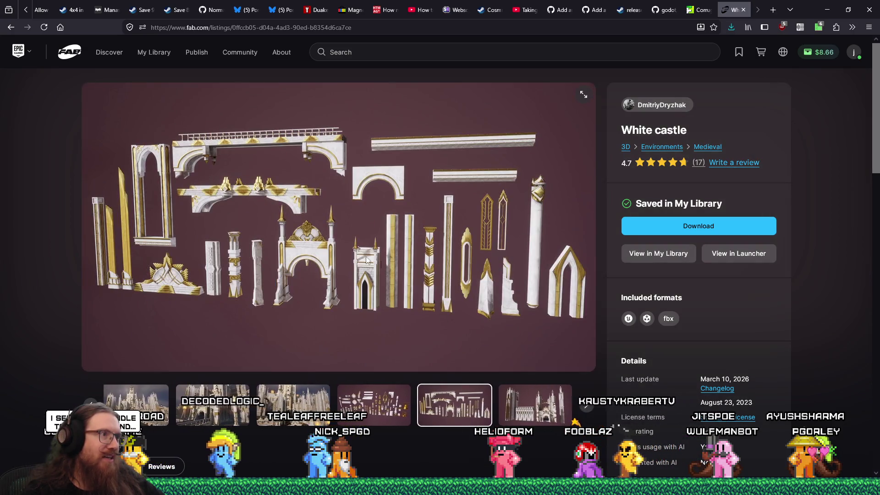
left_click(298, 405)
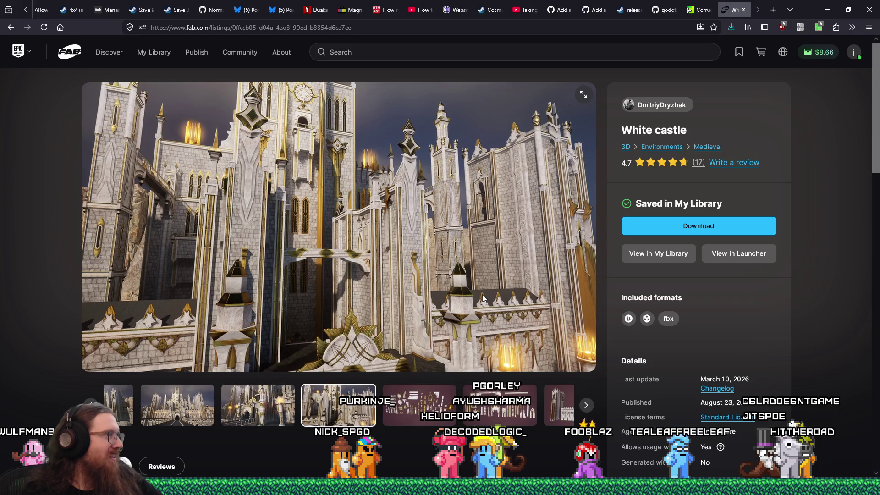
left_click(743, 10)
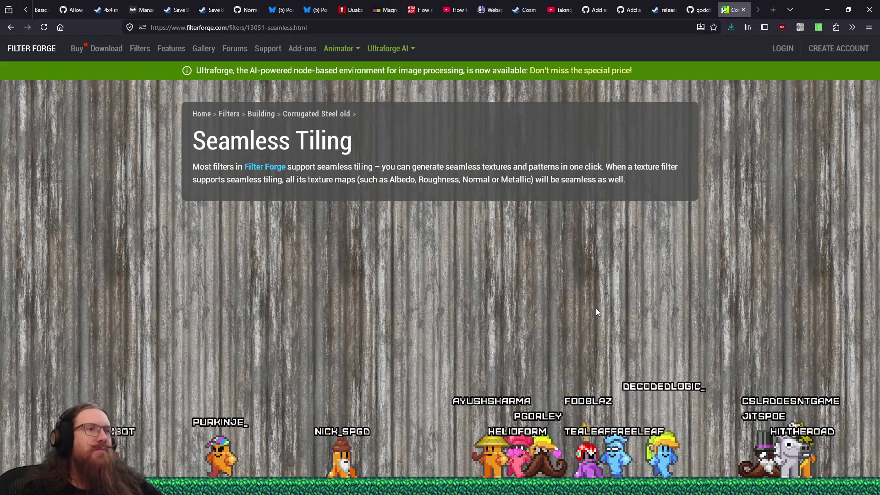
- Search 'corrigated roof' in a new tab and browse the DuckDuckGo image results
left_click(12, 28)
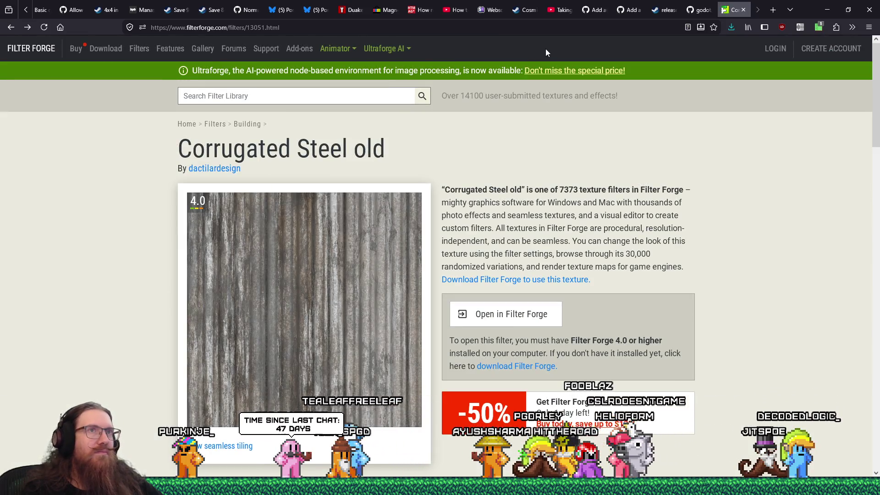
left_click(773, 10)
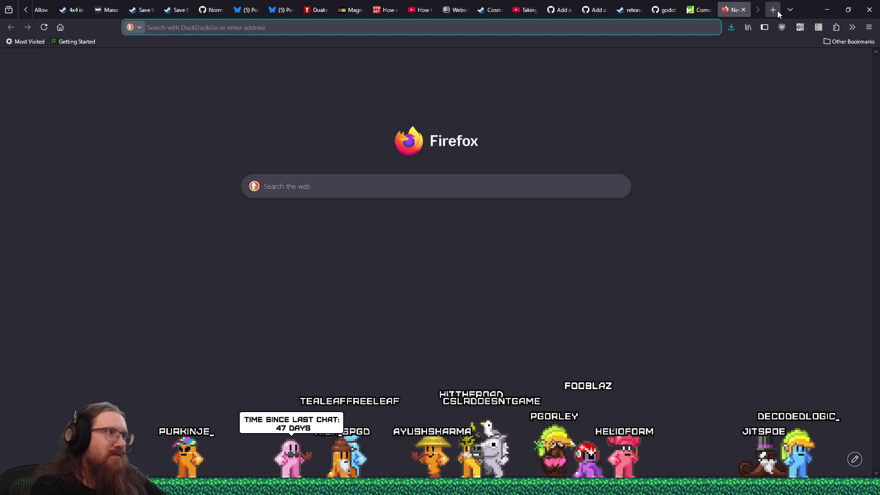
type("corrigated roof")
key("Return")
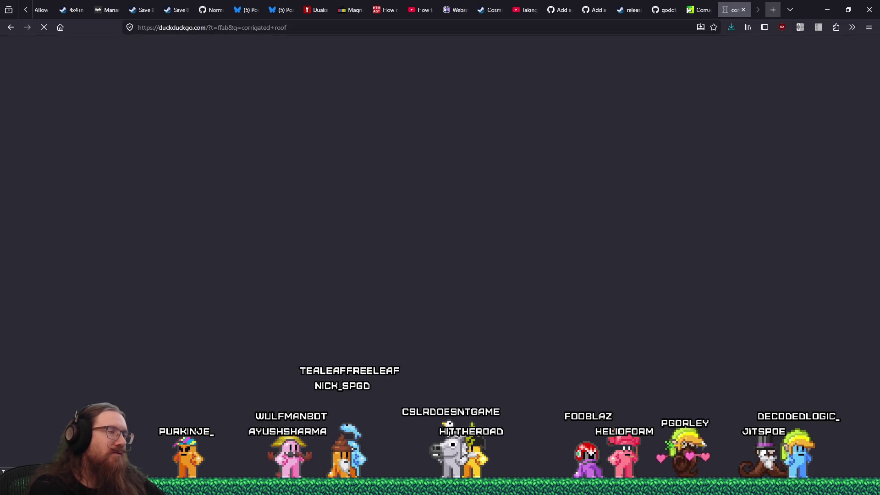
left_click(110, 77)
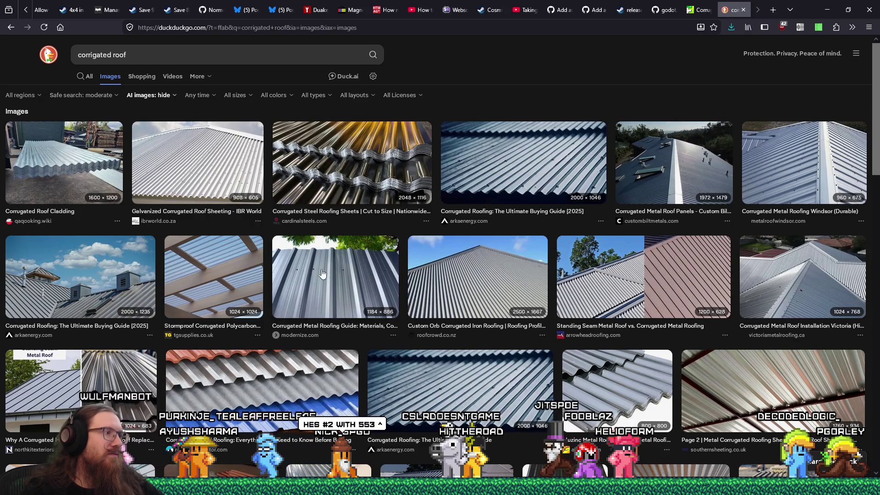
scroll(504, 286, "down", 5)
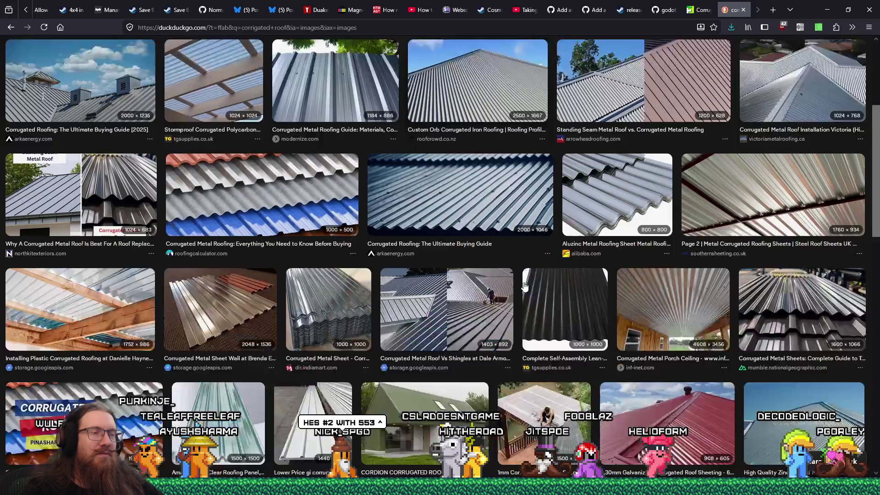
scroll(524, 286, "down", 7)
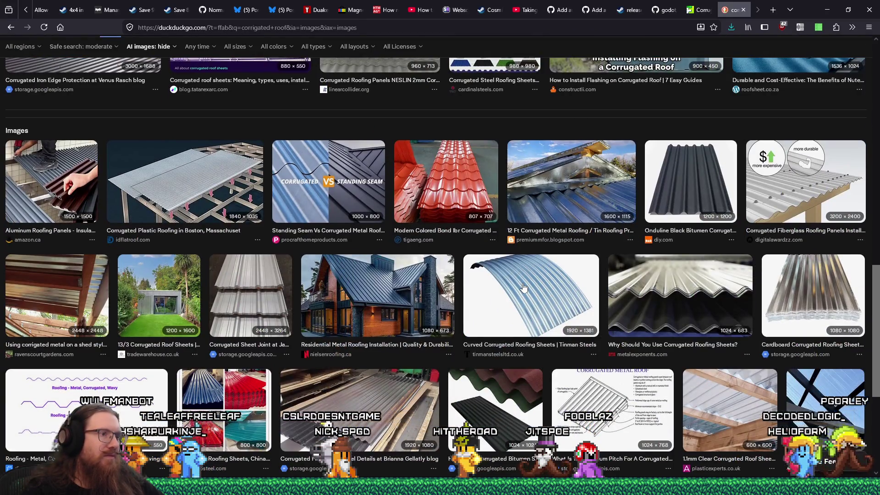
scroll(524, 288, "up", 10)
left_click(79, 55)
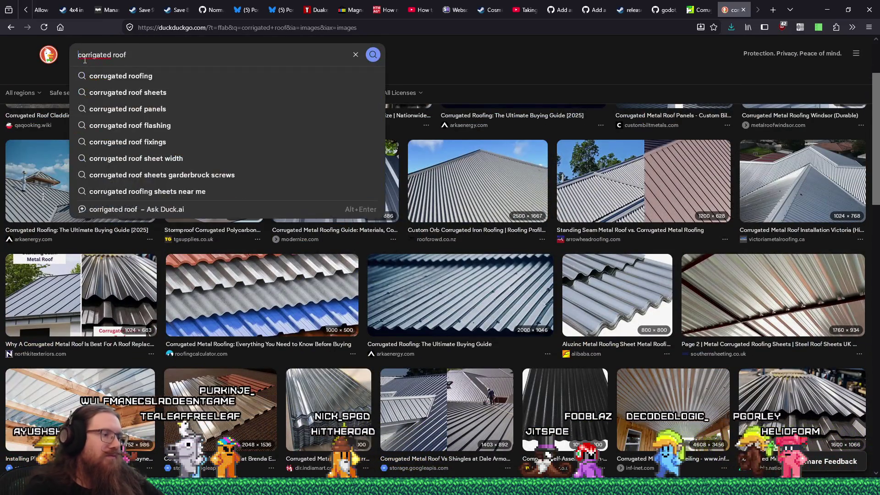
- Refine the image search to 'rusty corrigated roof' and preview the rusty corrugated iron roof photo
type("rusty")
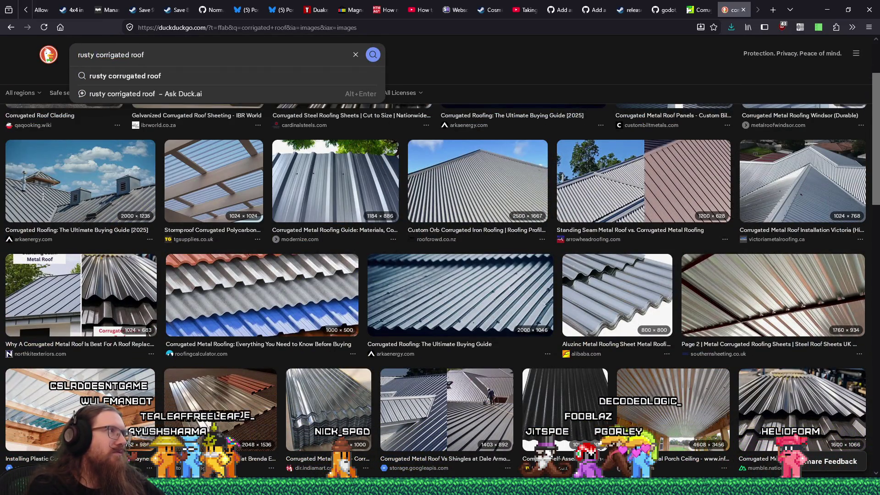
left_click(115, 76)
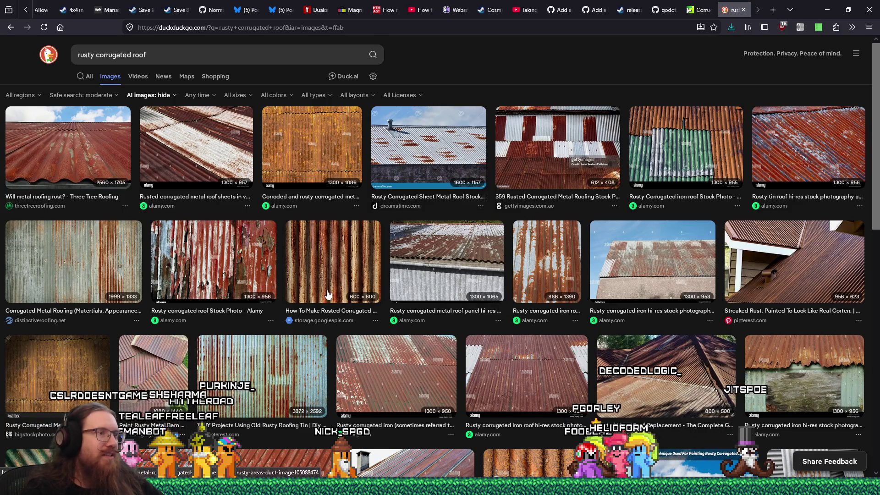
left_click(403, 371)
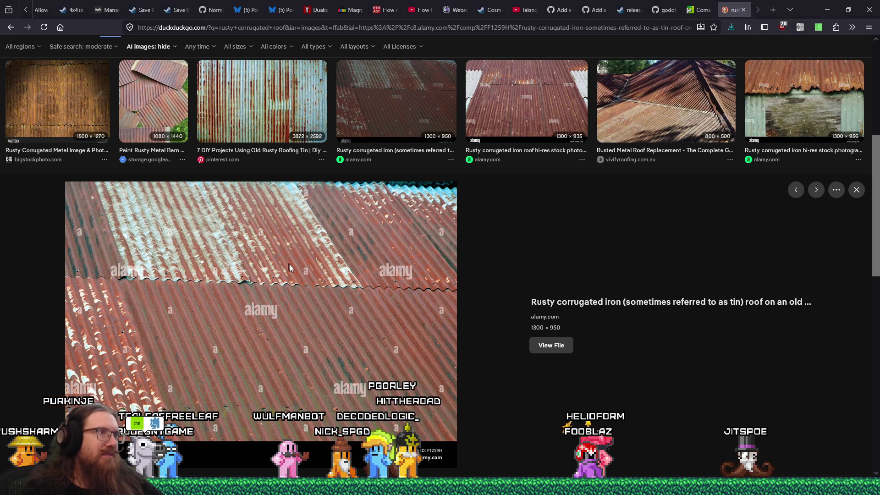
- Return to the Filter Forge Corrugated Steel old page
key("alt+Tab")
key("Escape")
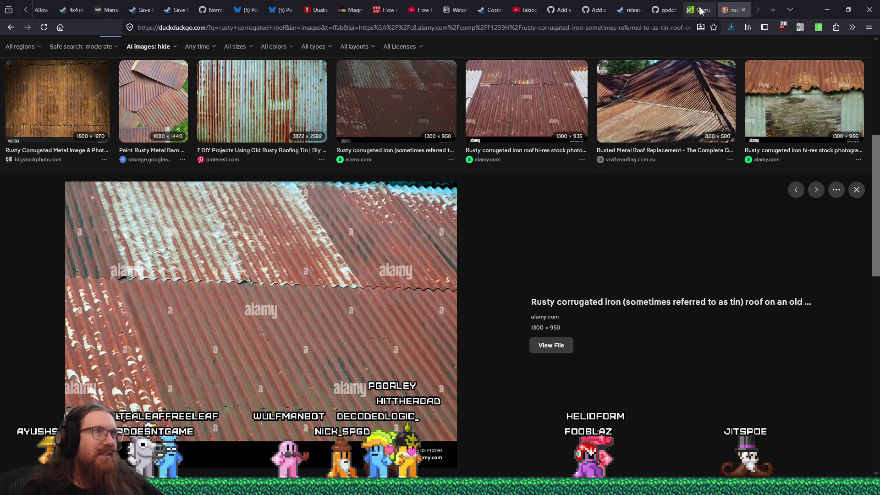
left_click(700, 10)
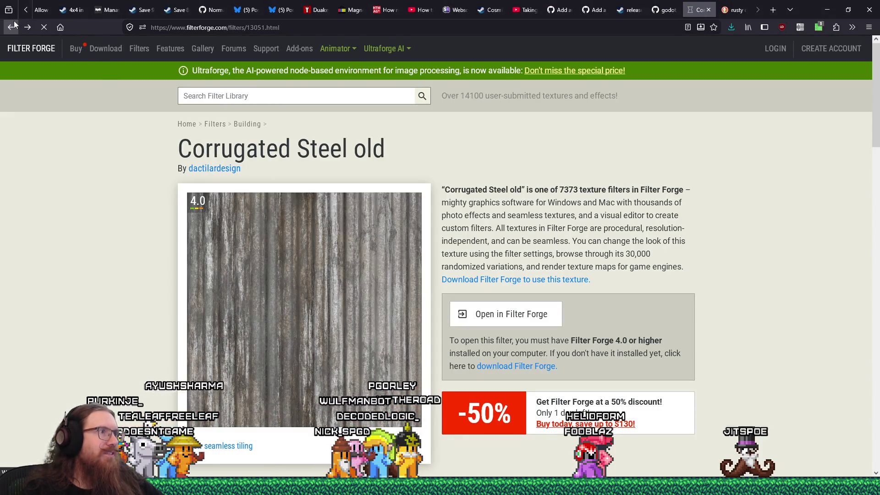
- Scroll through Filter Forge's 'corrugated' filter results, then close the Filter Forge tab
scroll(256, 243, "down", 5)
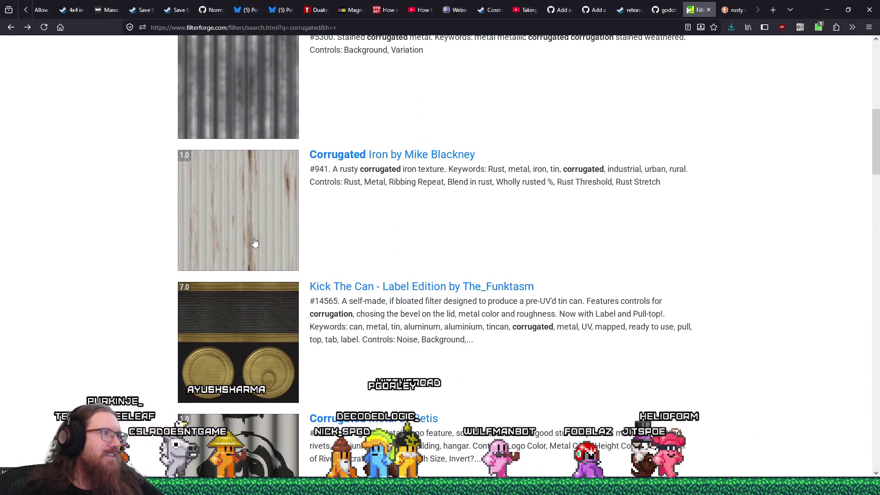
scroll(255, 242, "down", 4)
scroll(255, 243, "down", 4)
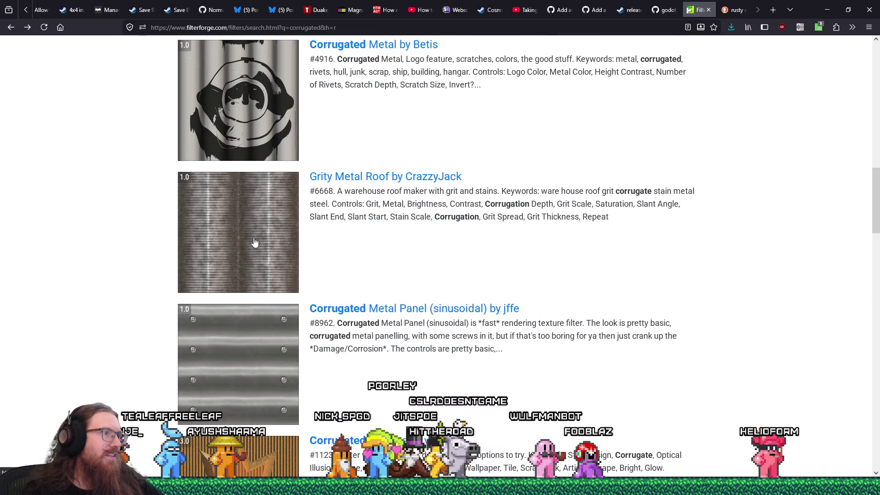
scroll(255, 243, "down", 10)
scroll(256, 243, "down", 5)
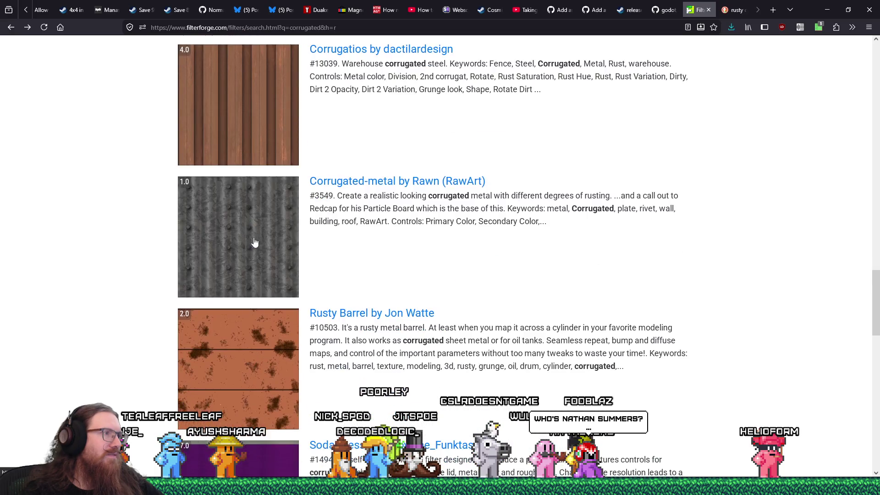
scroll(255, 242, "down", 17)
scroll(255, 243, "up", 5)
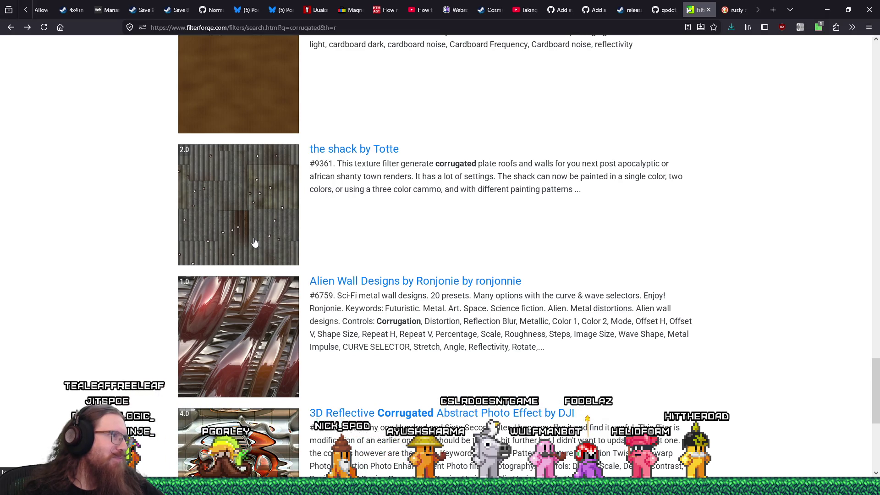
scroll(255, 243, "down", 5)
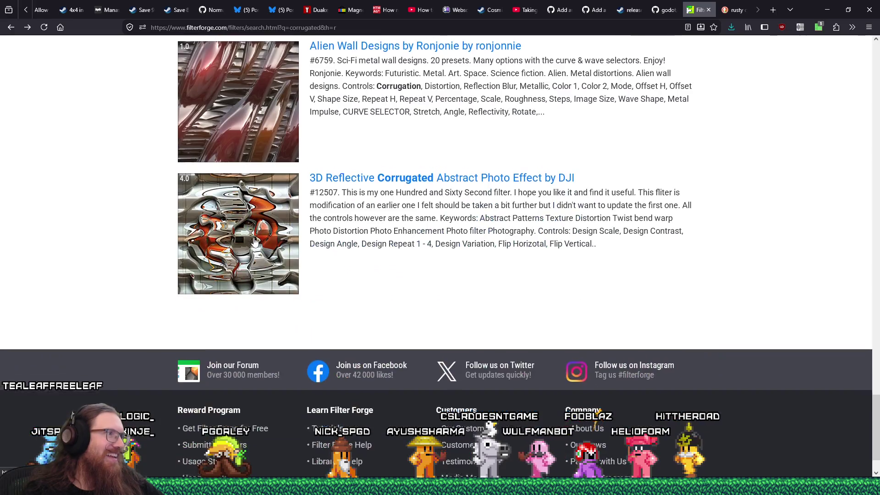
scroll(253, 244, "up", 15)
scroll(252, 245, "up", 20)
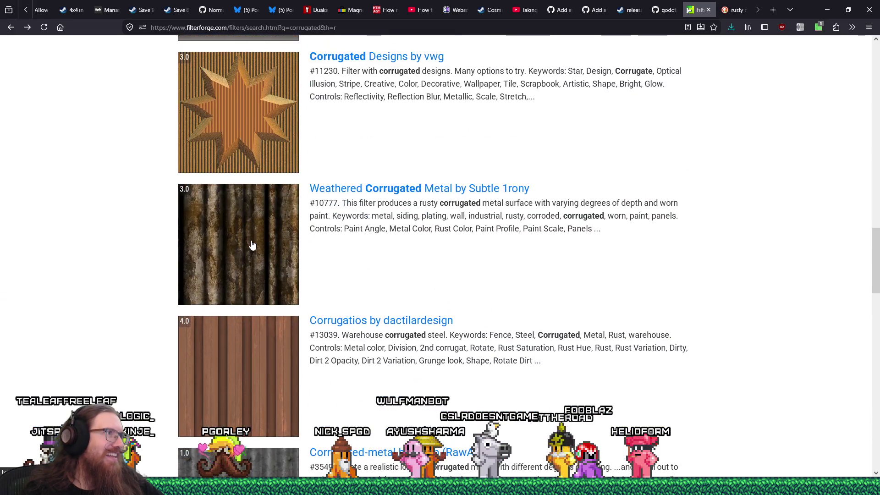
scroll(252, 246, "up", 2)
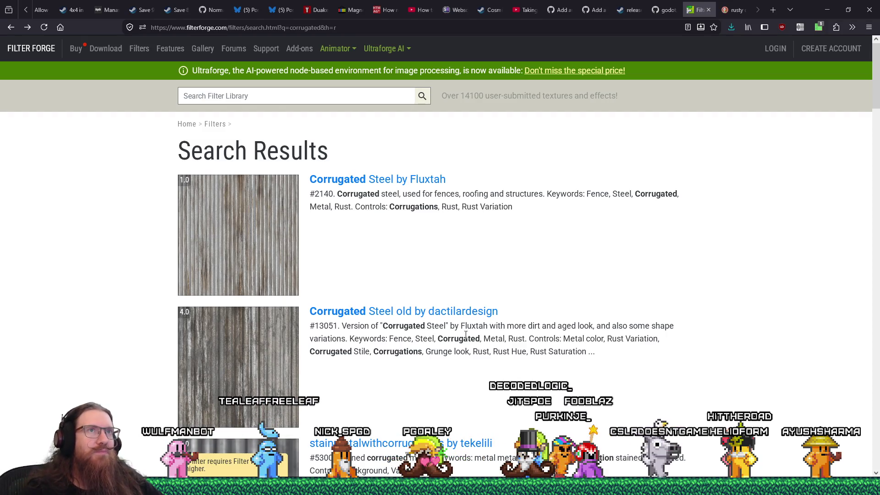
scroll(644, 188, "down", 5)
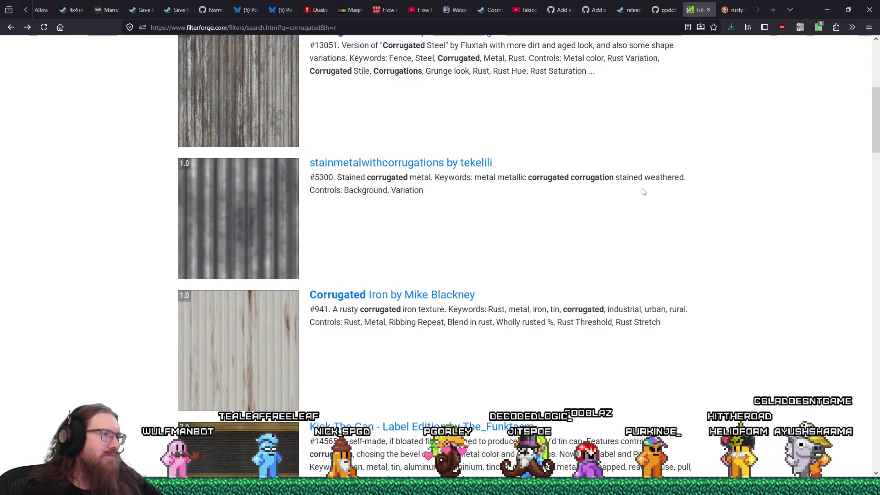
middle_click(701, 10)
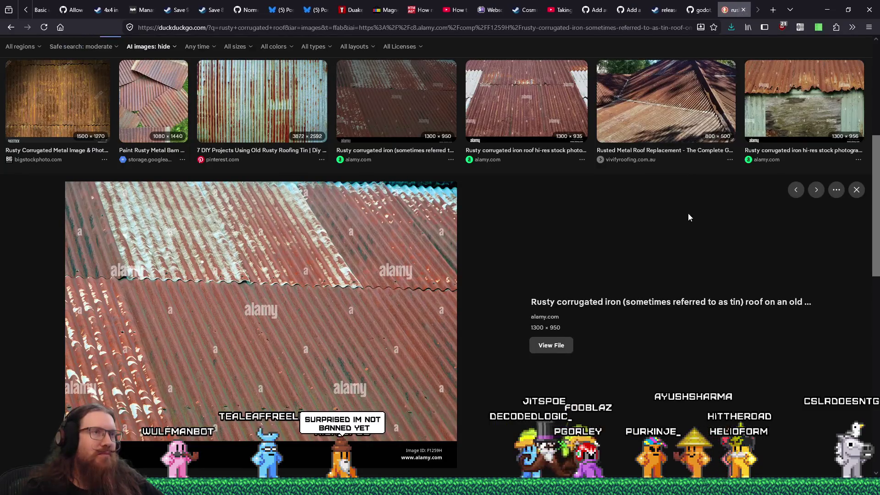
- Preview the shed roof, roof replacement, Paint Rusty Metal Barn and Bigstock photos, ending on 7 DIY Projects' rusty tin
scroll(387, 262, "up", 2)
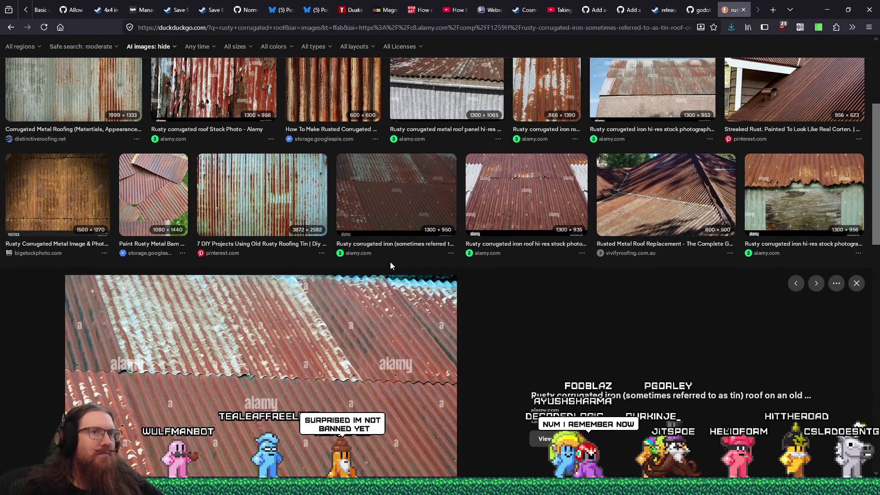
left_click(747, 200)
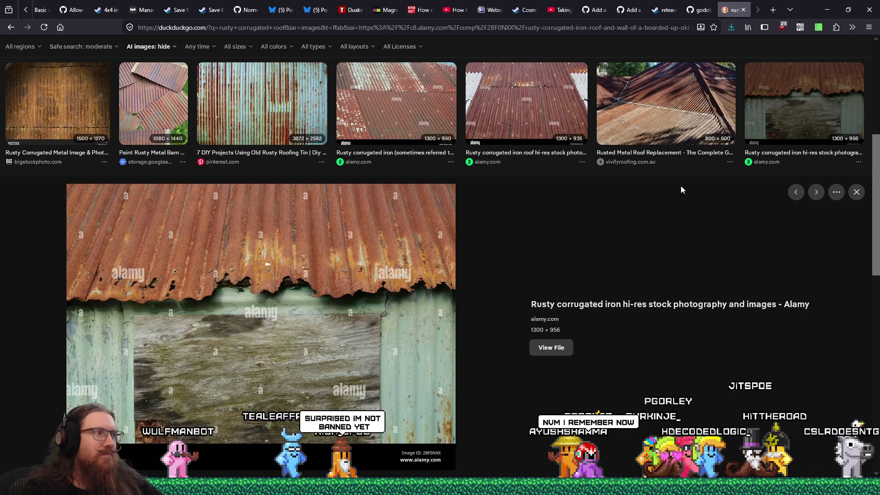
left_click(629, 161)
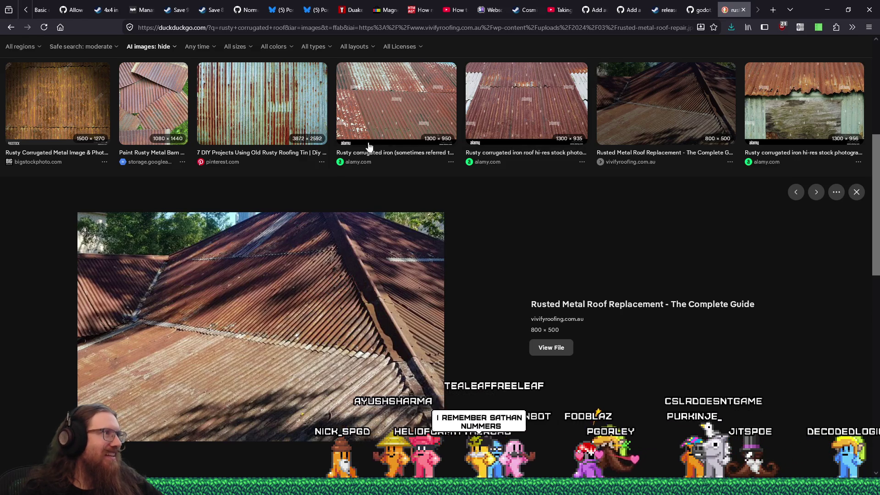
left_click(149, 118)
key("Left")
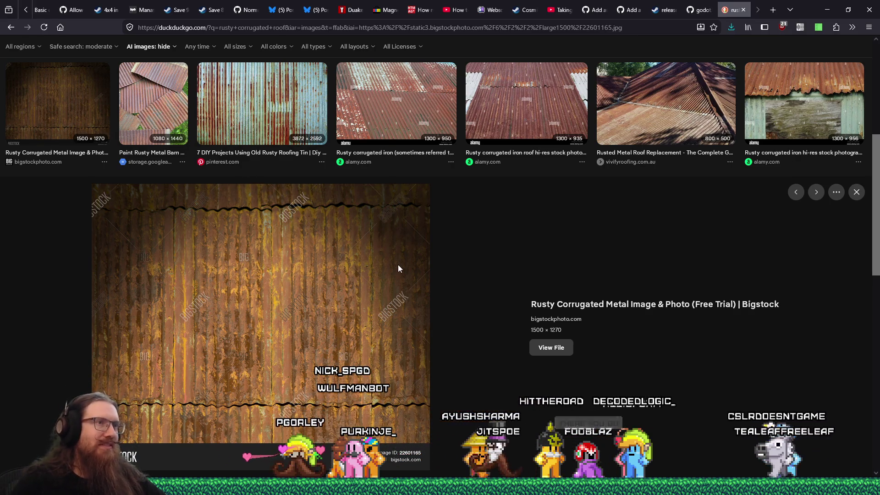
left_click(297, 114)
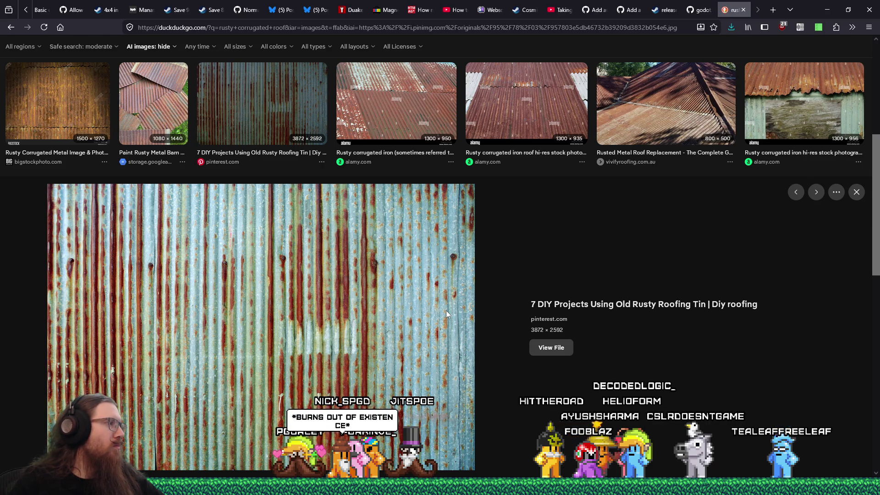
- Scroll further down the results and preview the stock.adobe.com rusty tin roof on transparent background (1000 × 500)
scroll(447, 314, "down", 5)
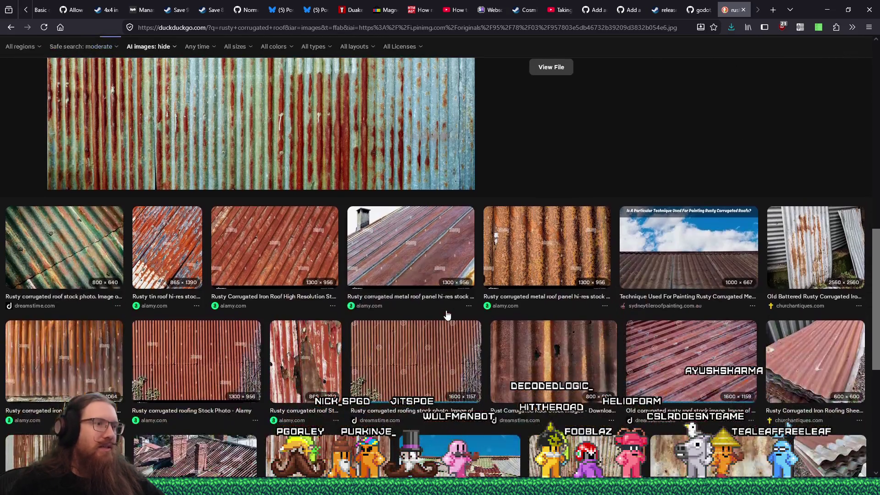
scroll(447, 315, "down", 2)
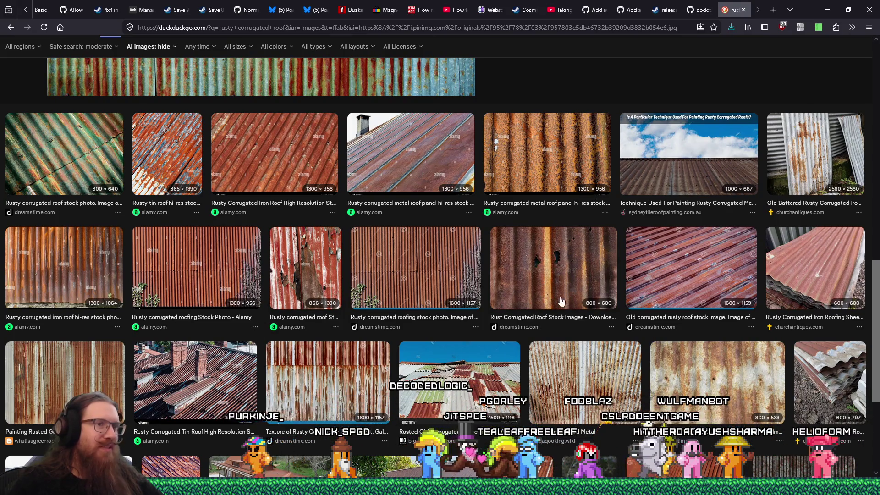
scroll(629, 367, "down", 3)
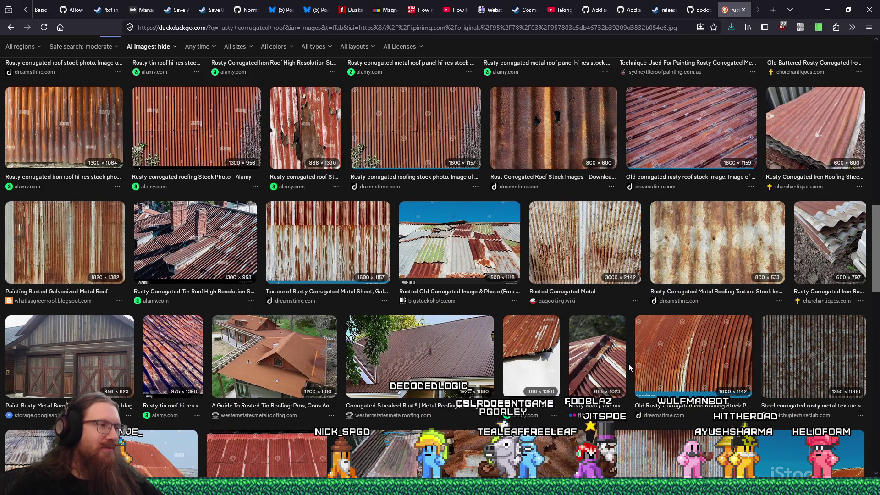
scroll(628, 367, "down", 2)
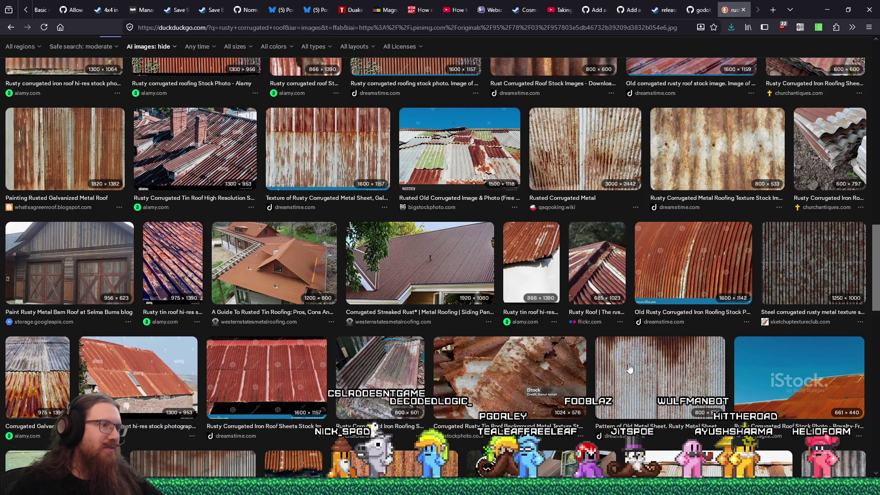
scroll(630, 367, "down", 2)
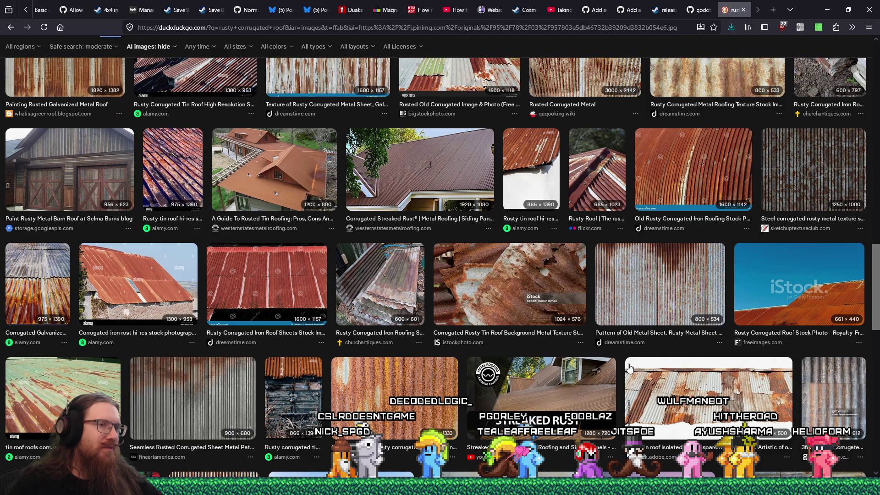
left_click(677, 384)
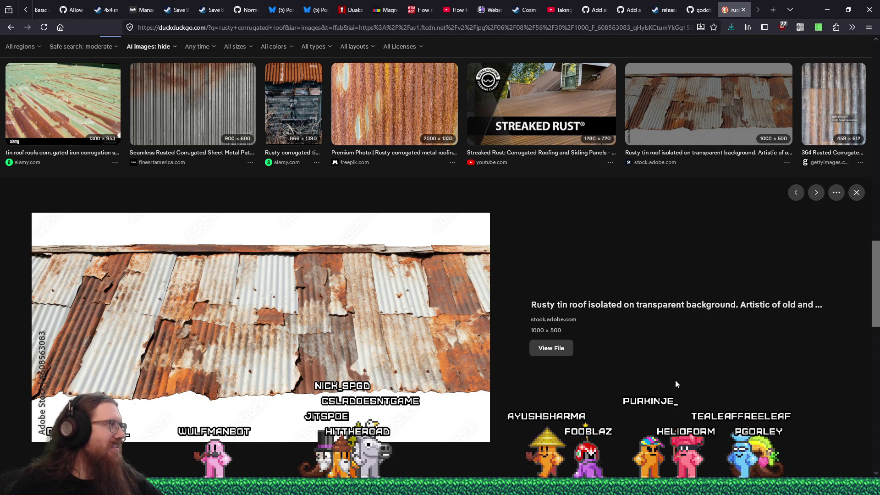
- Bring the kook_todo.txt notes in Notepad to the front
key("alt+Tab")
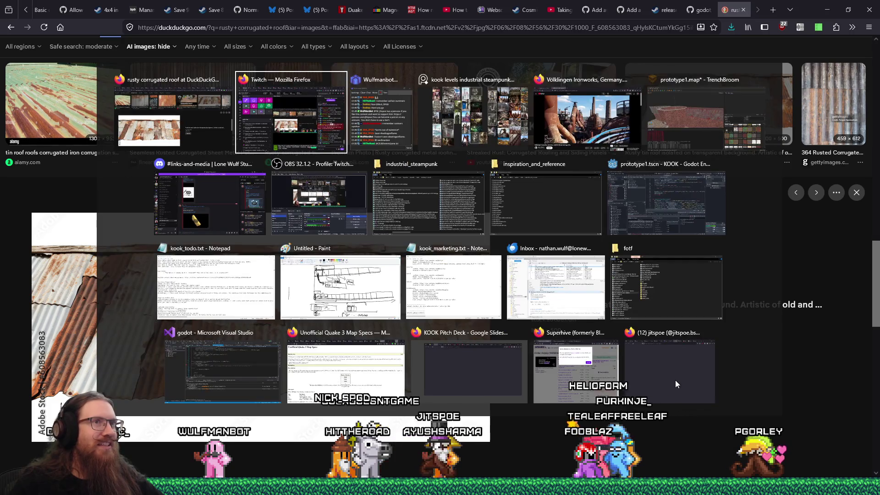
key("Tab")
key("Tab")
key("Tab")
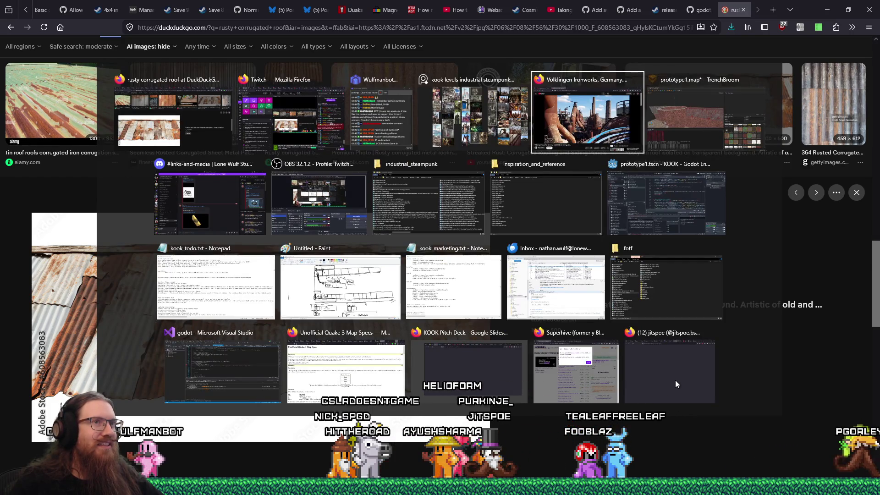
key("Escape")
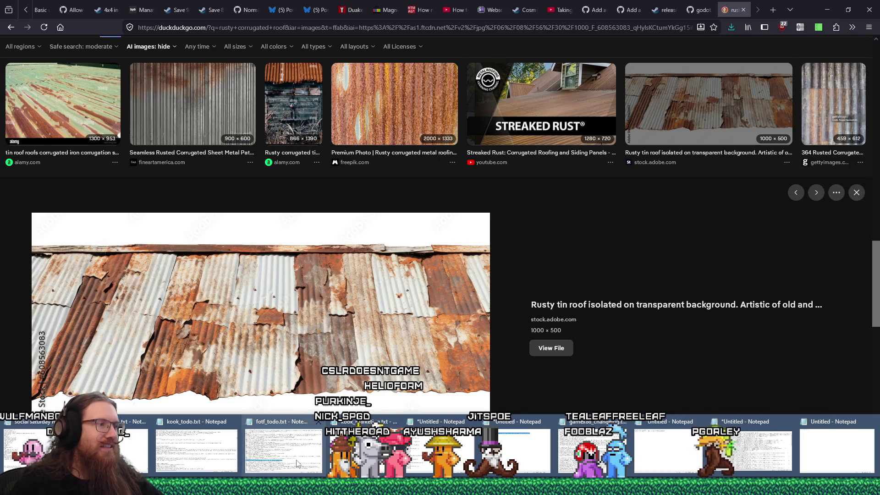
left_click(211, 458)
- Add '- corrugated metal roof texture' below the door sound entry, save, and return to TrenchBroom
scroll(360, 306, "up", 15)
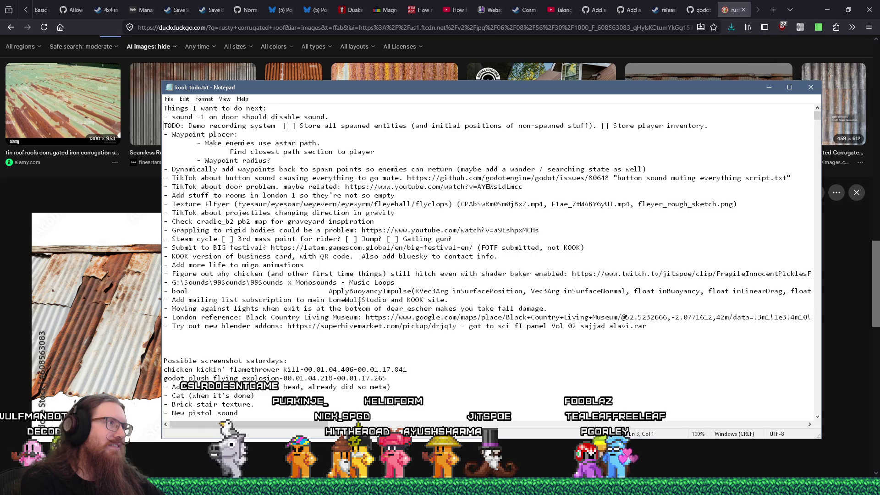
key("Down")
key("End")
key("Return")
type("- corrugated meta")
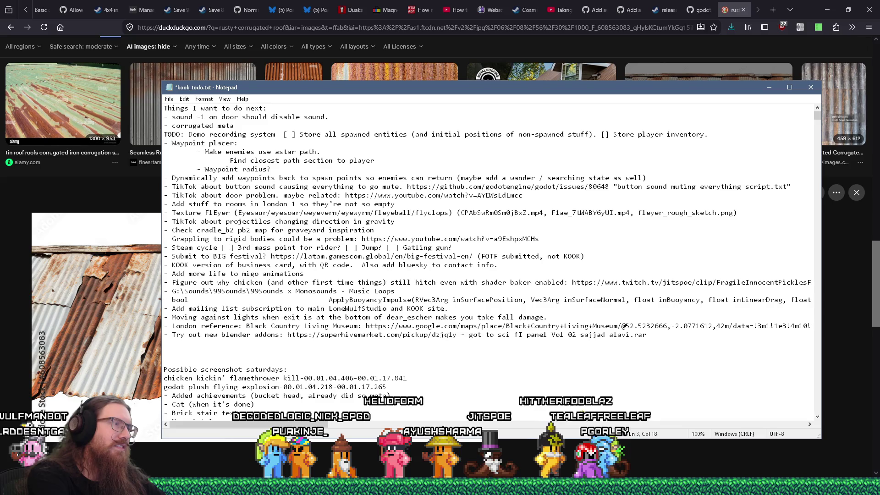
type("l roof texture")
key("ctrl+s")
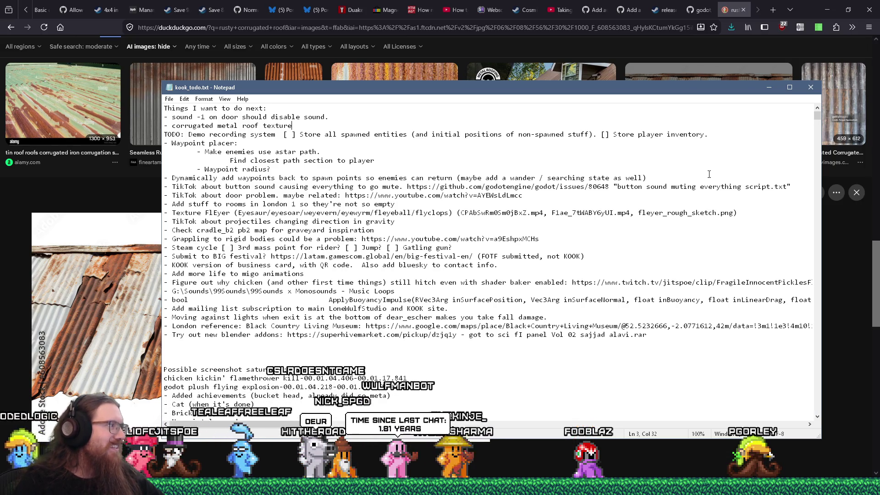
key("alt+Tab")
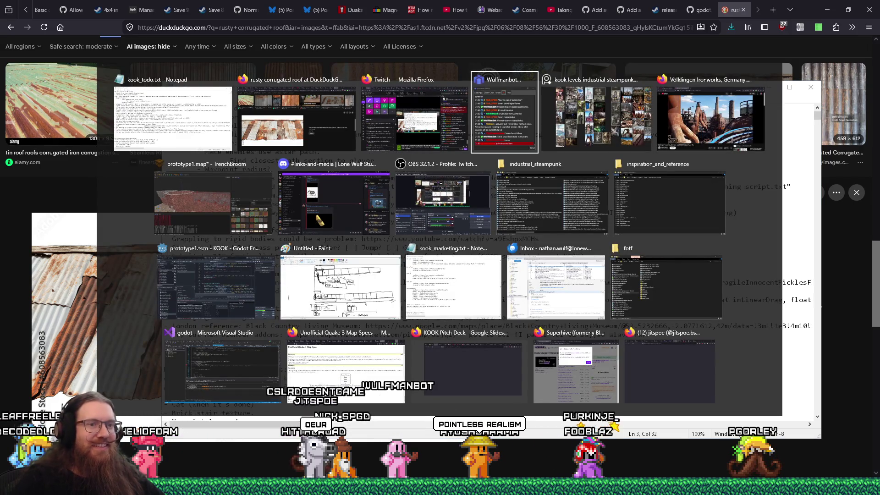
key("Tab")
key("Tab")
- Bring the 'kook levels industrial steampunk' PureRef board up over the TrenchBroom map
scroll(393, 276, "up", 5)
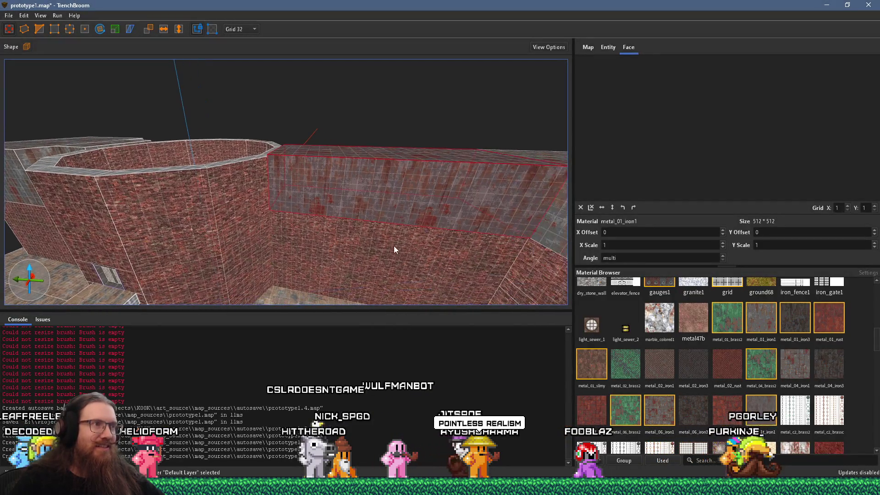
key("alt+Tab")
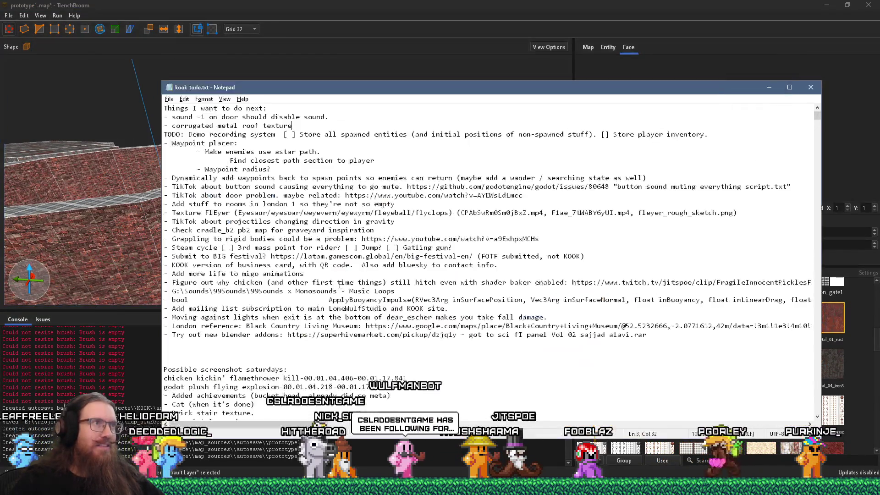
key("alt+Tab")
key("alt+Tab")
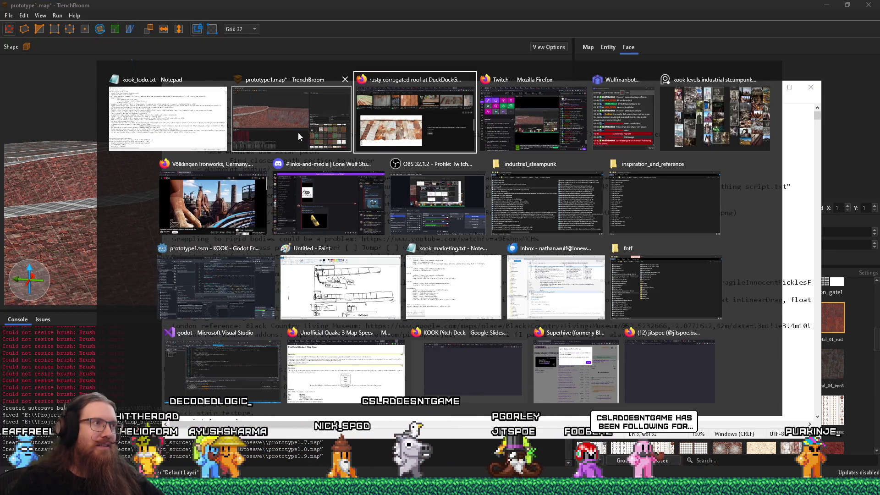
left_click(694, 112)
key("alt+Tab")
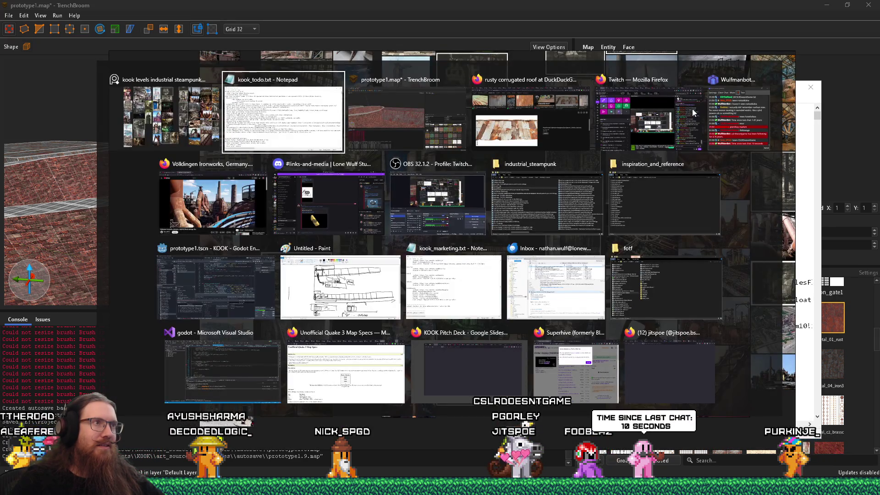
key("alt+shift+Tab")
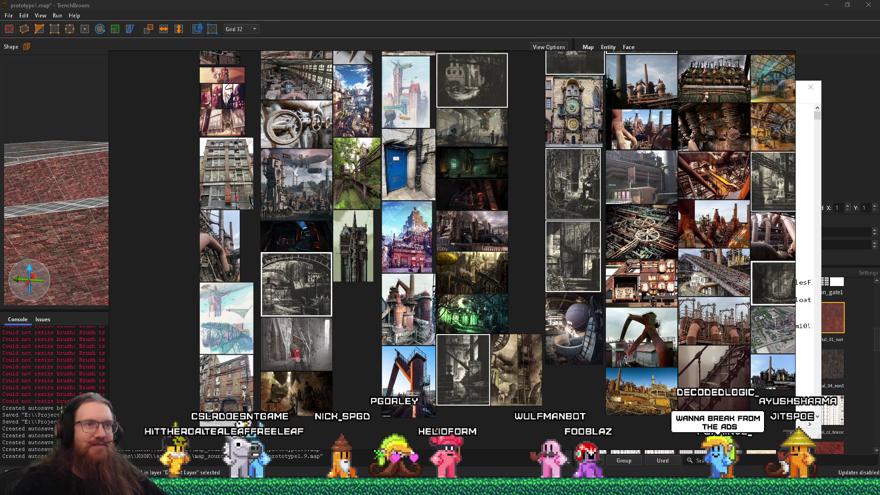
- Look over the rusty factory, steampunk cityscape and astronomical clock references, then Alt+Tab toward TrenchBroom
key("alt+Tab")
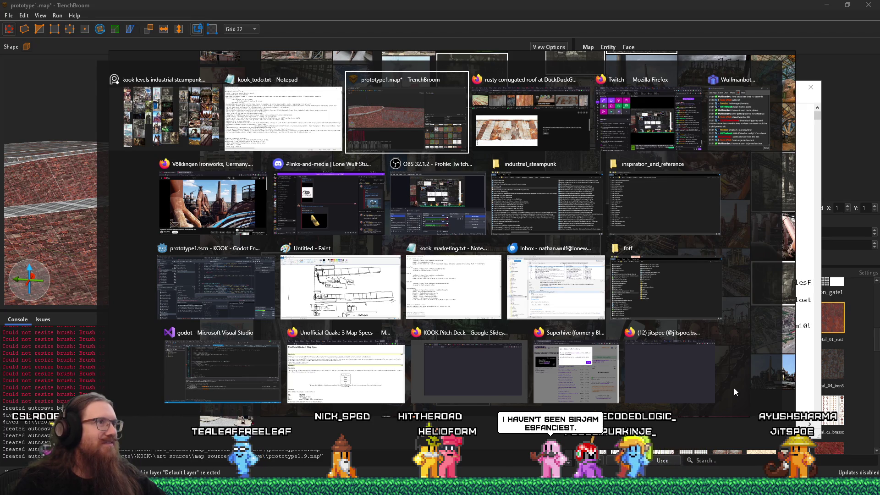
- Clip both upper corners off the tall metal_01_iron1 wall with two diagonal cuts so its top peaks
key("Escape")
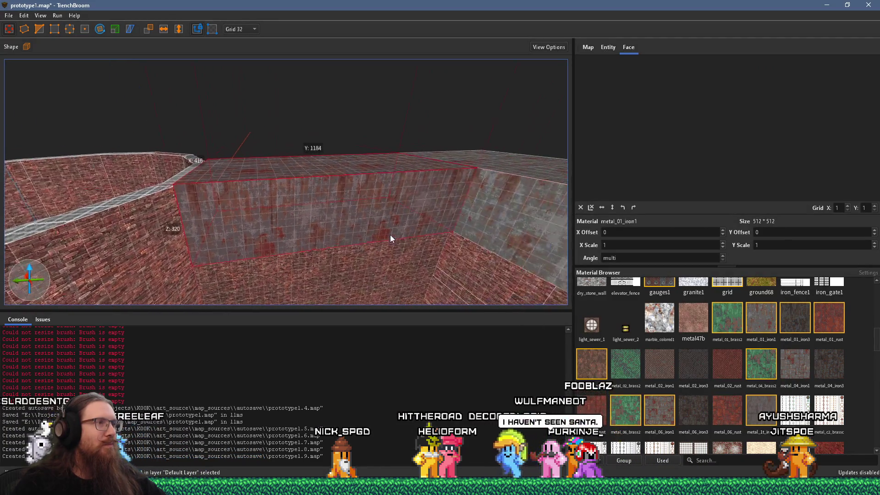
mouse_move(408, 230)
left_mouse_down()
mouse_move(269, 191)
mouse_move(412, 236)
mouse_move(254, 202)
mouse_move(364, 214)
mouse_move(332, 189)
mouse_move(417, 222)
mouse_move(267, 179)
mouse_move(304, 191)
mouse_move(315, 137)
mouse_move(285, 174)
mouse_move(406, 136)
mouse_move(322, 156)
mouse_move(390, 133)
left_mouse_up()
scroll(364, 214, "down", 2)
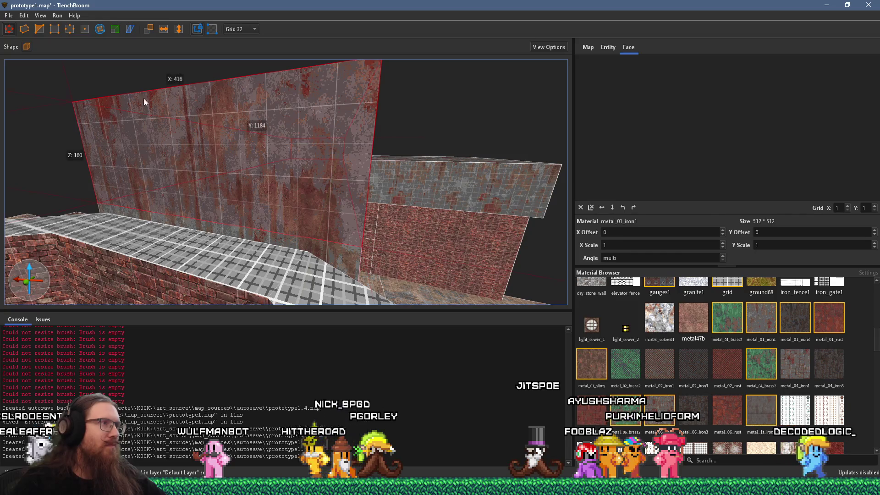
left_click(39, 28)
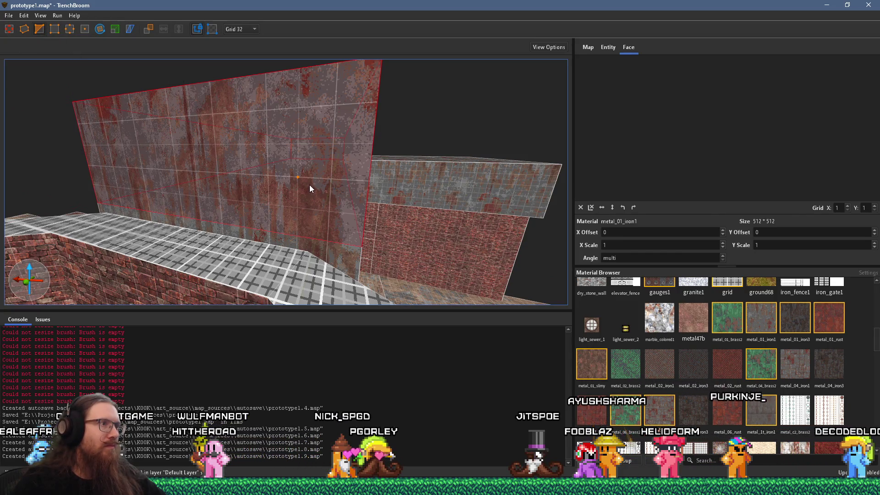
left_click(357, 242)
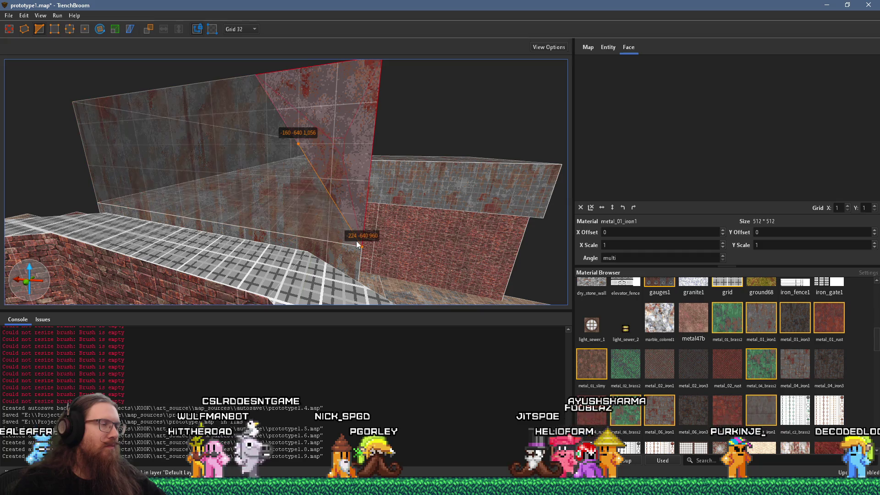
key("Return")
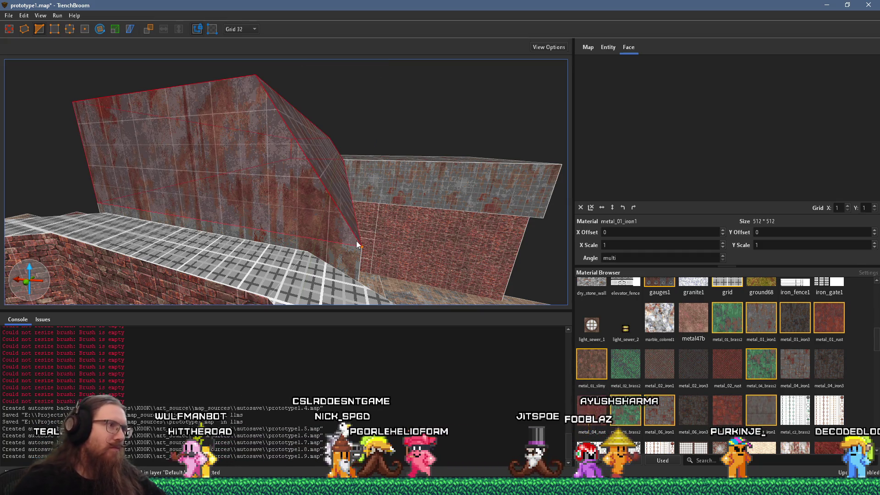
left_click(239, 207)
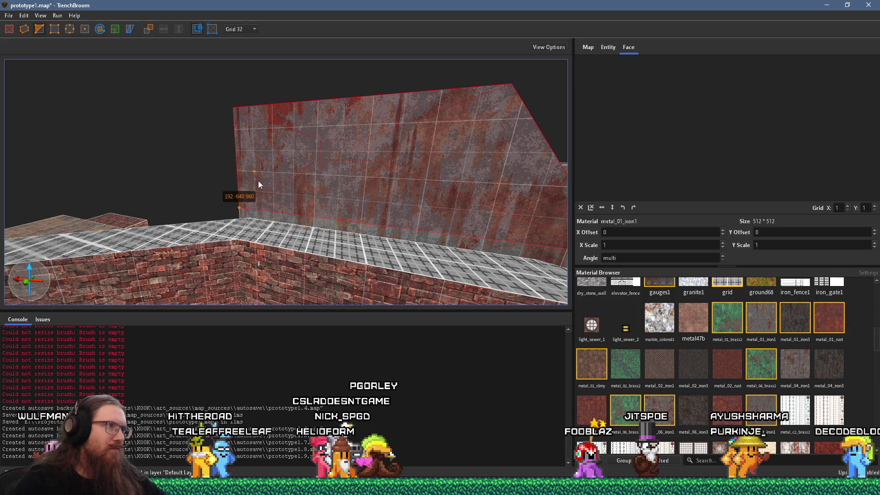
left_click(273, 159)
key("Return")
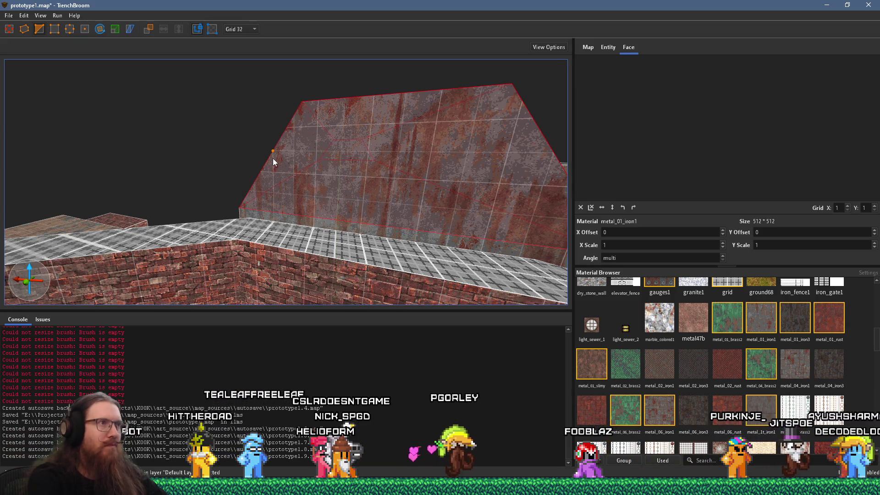
scroll(294, 153, "down", 3)
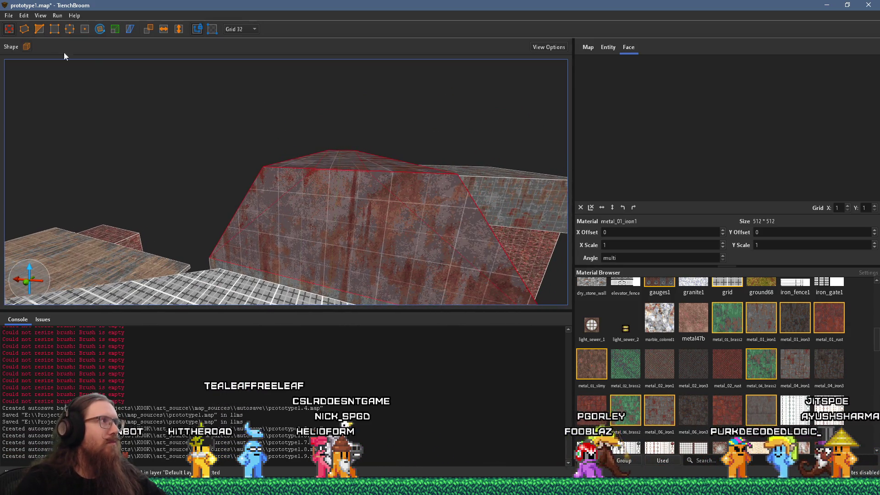
mouse_move(359, 173)
left_mouse_down()
mouse_move(277, 39)
mouse_move(220, 181)
mouse_move(282, 194)
mouse_move(337, 152)
mouse_move(307, 160)
mouse_move(435, 148)
mouse_move(459, 164)
mouse_move(359, 169)
mouse_move(373, 176)
mouse_move(250, 125)
mouse_move(326, 127)
left_mouse_up()
- Cut a sloped first corner off the large rust-metal block
mouse_move(341, 168)
left_mouse_down()
mouse_move(297, 92)
mouse_move(342, 218)
mouse_move(301, 102)
mouse_move(331, 183)
left_mouse_up()
scroll(303, 106, "up", 3)
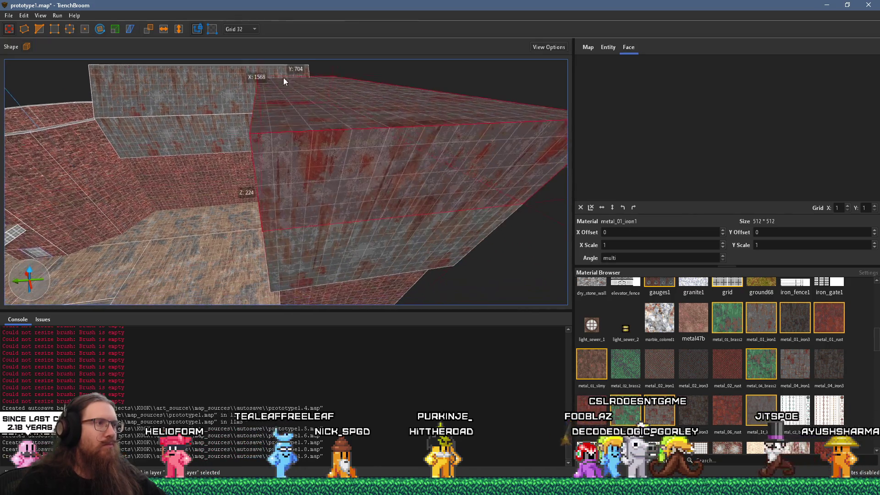
left_click(263, 227)
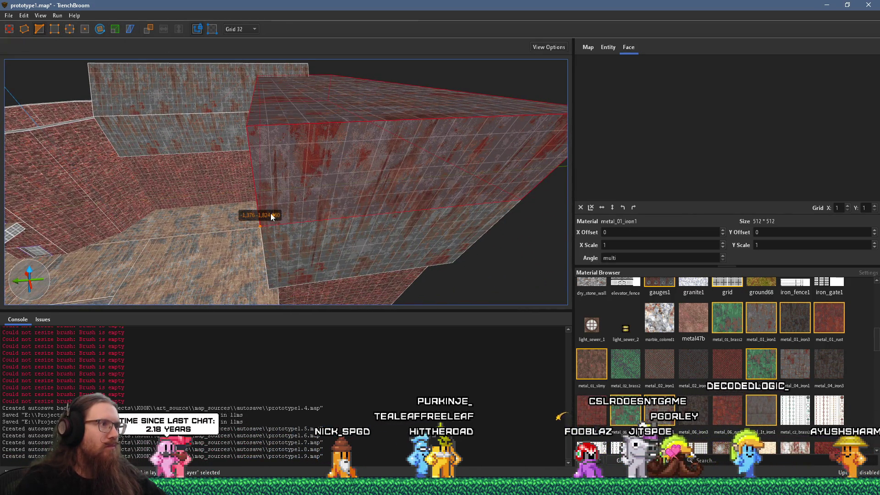
left_click(286, 195)
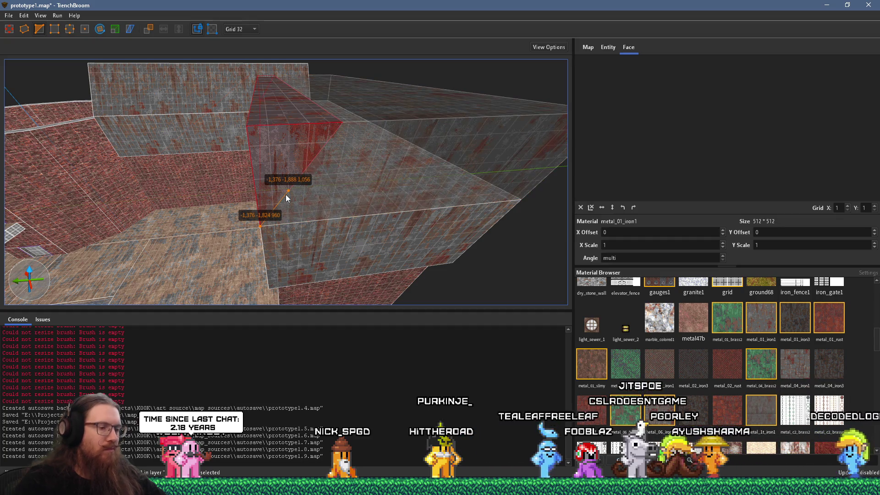
key("Return")
key("Escape")
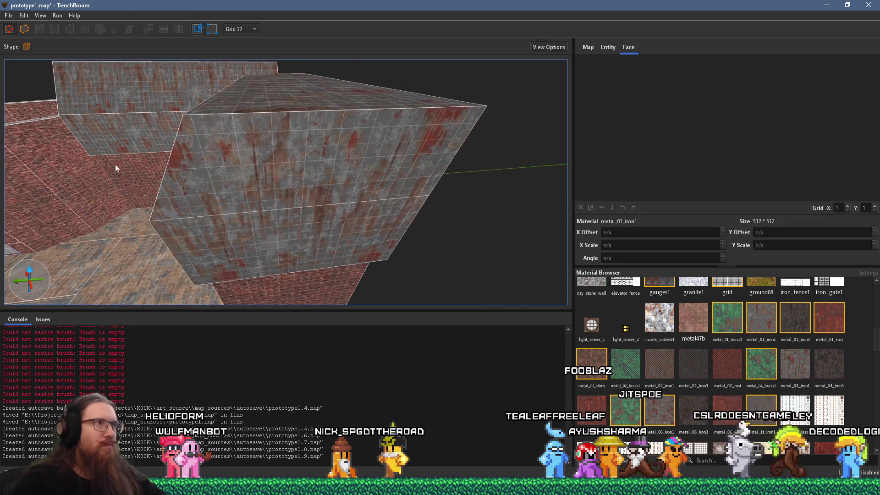
- Reselect the block and cut its opposite edge so both sides slope inward like a roof
left_click(348, 179)
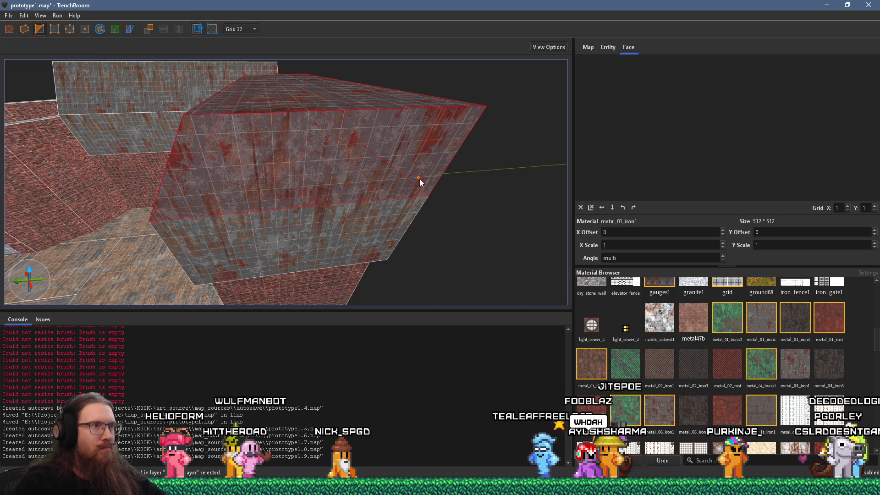
left_click(422, 174)
left_click(428, 194)
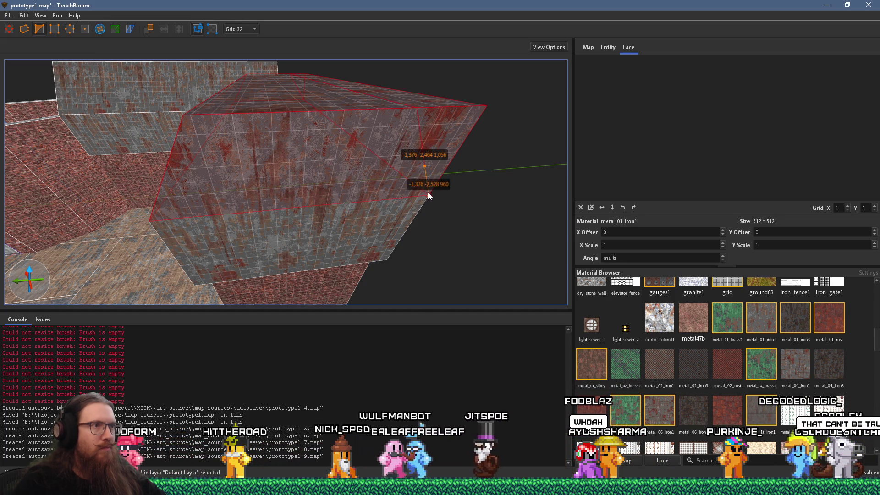
key("Return")
key("c")
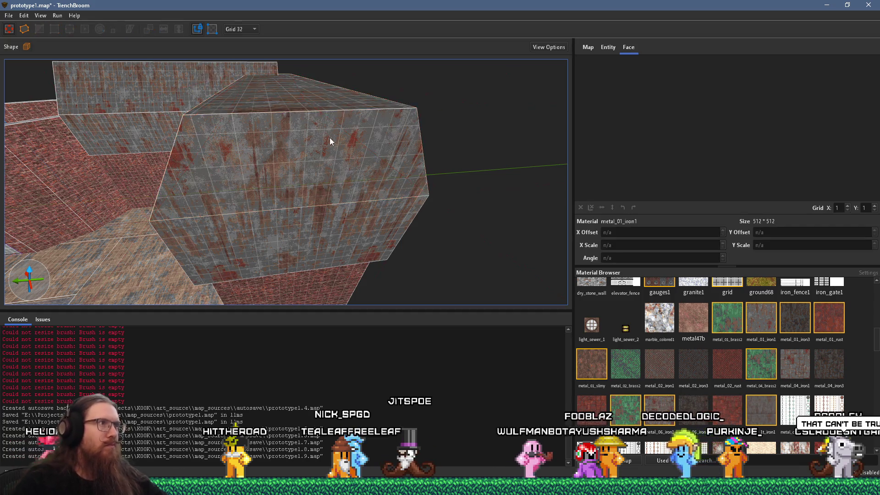
mouse_move(260, 122)
left_mouse_down()
mouse_move(355, 142)
mouse_move(404, 32)
mouse_move(442, 260)
mouse_move(394, 208)
mouse_move(394, 153)
left_mouse_up()
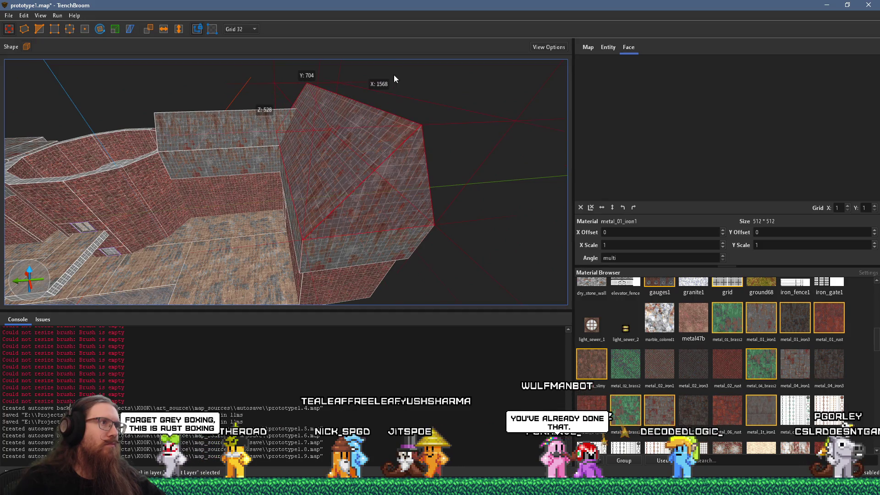
mouse_move(230, 180)
left_mouse_down()
mouse_move(477, 144)
mouse_move(280, 183)
left_mouse_up()
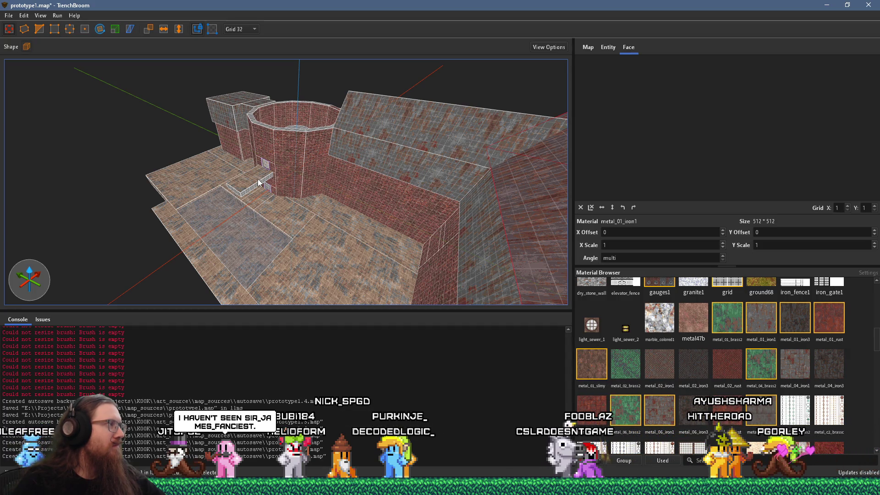
- Inspect the right and upper wall brushes around the tower, then select the square upper-right rusty block
scroll(275, 182, "up", 2)
mouse_move(279, 170)
left_mouse_down()
mouse_move(298, 169)
mouse_move(299, 159)
mouse_move(430, 184)
mouse_move(476, 172)
mouse_move(257, 131)
mouse_move(460, 193)
mouse_move(362, 149)
mouse_move(373, 151)
mouse_move(155, 178)
mouse_move(330, 155)
mouse_move(335, 257)
mouse_move(373, 158)
left_mouse_up()
left_click(367, 145)
left_click(382, 110, "ctrl")
mouse_move(344, 101)
left_mouse_down()
mouse_move(380, 205)
mouse_move(290, 178)
mouse_move(436, 206)
left_mouse_up()
key("Escape")
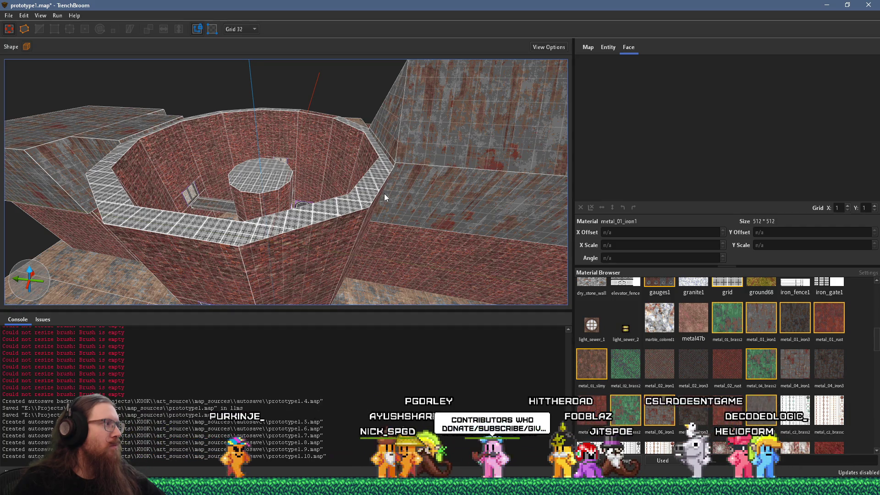
left_click(403, 139)
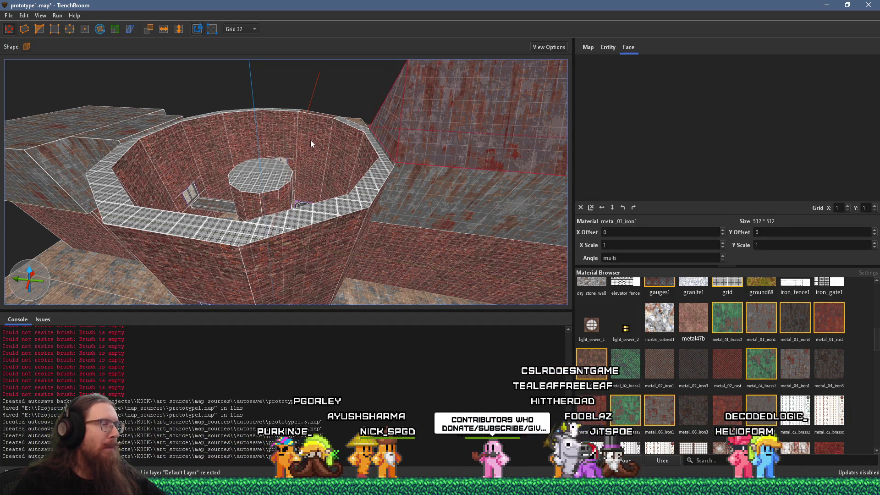
left_click_drag(310, 139, 571, 182)
mouse_move(503, 174)
left_mouse_down()
mouse_move(369, 139)
mouse_move(125, 111)
mouse_move(195, 118)
mouse_move(309, 100)
mouse_move(23, 140)
mouse_move(367, 99)
mouse_move(206, 152)
mouse_move(411, 151)
left_mouse_up()
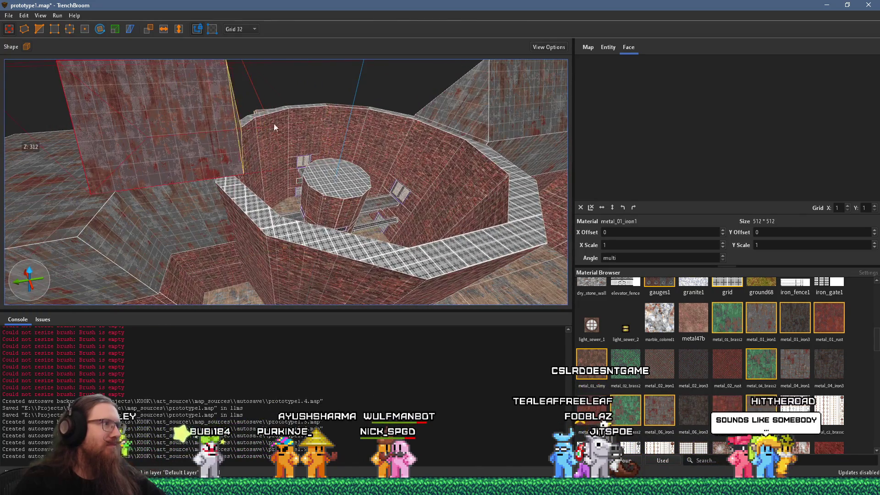
mouse_move(252, 126)
left_mouse_down()
mouse_move(106, 147)
mouse_move(104, 167)
mouse_move(189, 159)
left_mouse_up()
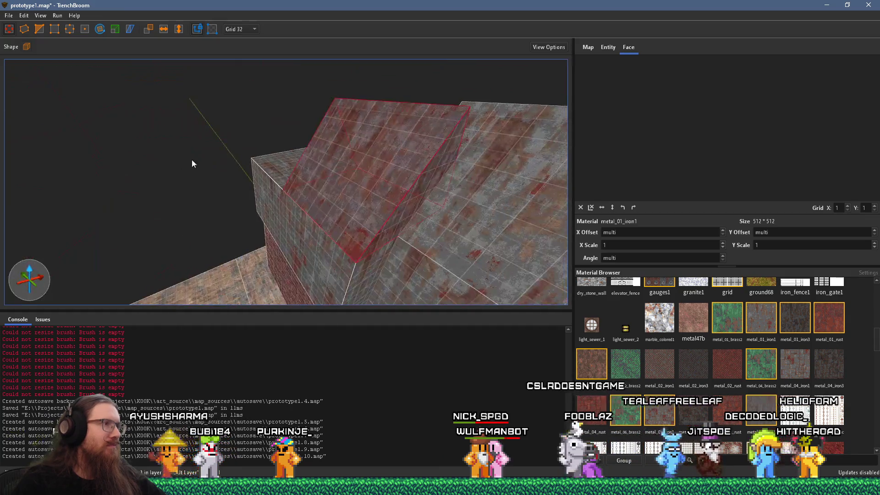
mouse_move(246, 164)
left_mouse_down()
mouse_move(291, 167)
mouse_move(370, 196)
mouse_move(227, 155)
left_mouse_up()
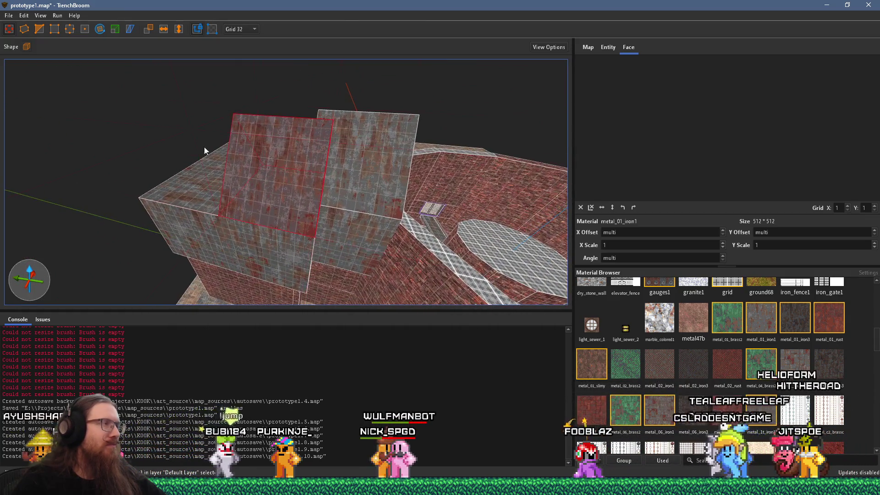
- Rotate the square rusty block into a tilted wedge against the tall wall
left_click(39, 29)
left_click(103, 31)
mouse_move(291, 179)
left_mouse_down()
mouse_move(353, 123)
mouse_move(335, 147)
mouse_move(342, 149)
left_mouse_up()
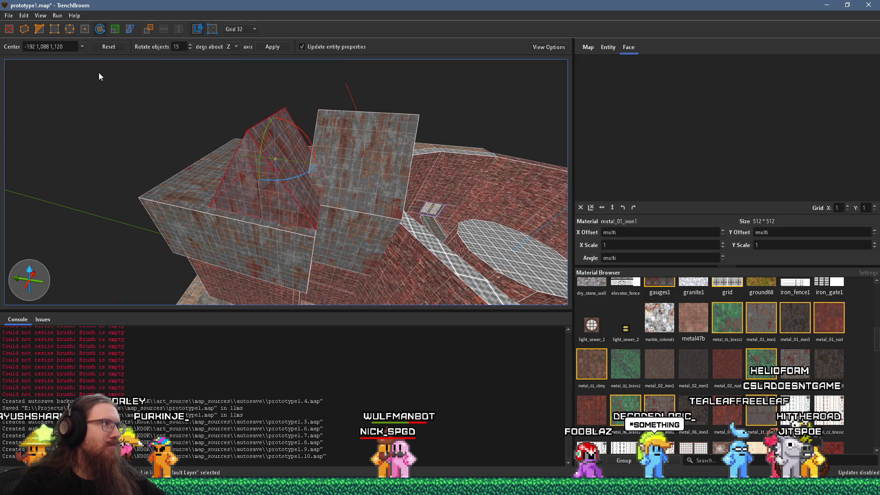
left_click(9, 30)
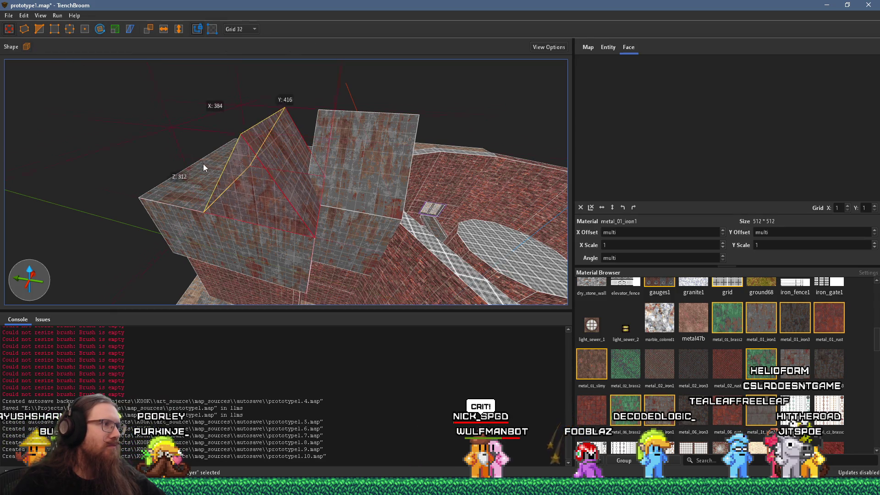
- Orbit around the wall and tower to check the wedge, picking its triangular face
scroll(205, 164, "up", 3)
scroll(120, 150, "up", 5)
mouse_move(314, 136)
left_mouse_down()
mouse_move(14, 118)
mouse_move(487, 175)
mouse_move(145, 151)
left_mouse_up()
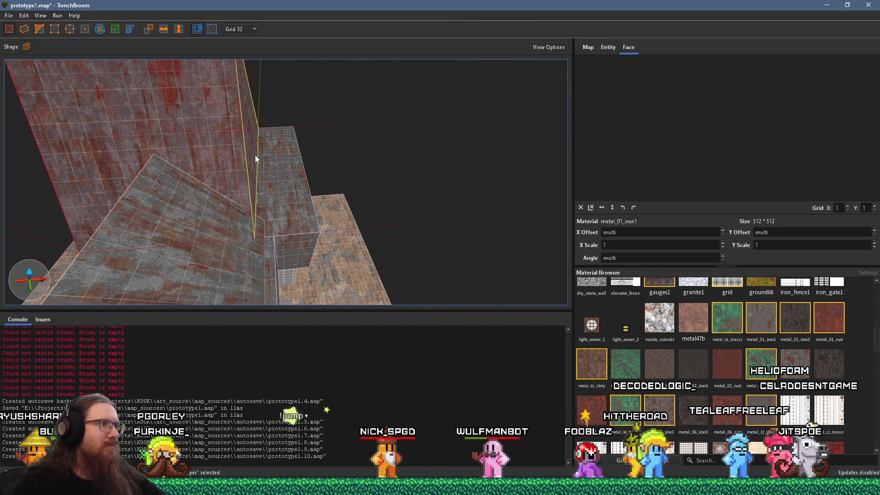
left_click_drag(250, 155, 317, 153)
left_click(219, 163)
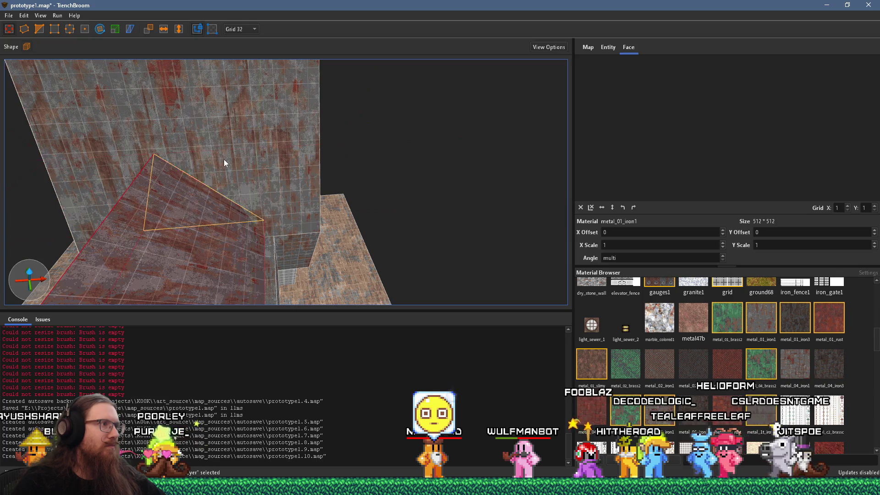
left_click_drag(165, 163, 446, 108)
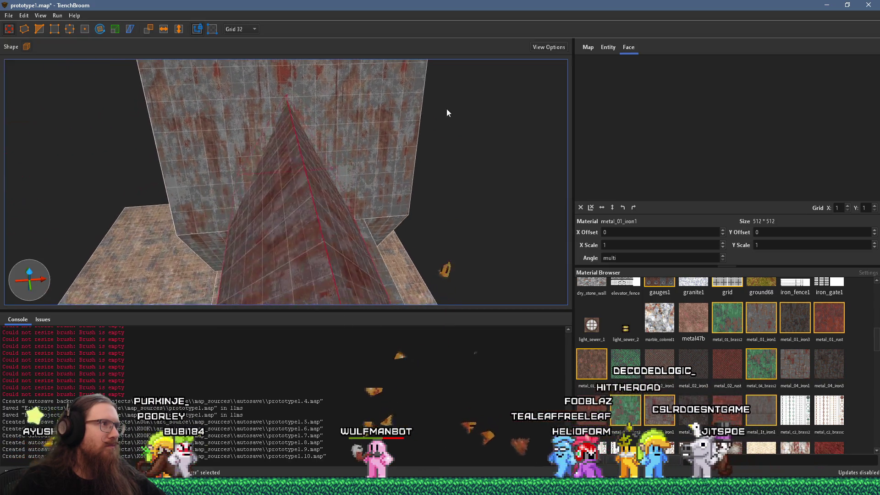
mouse_move(326, 178)
left_mouse_down()
mouse_move(262, 191)
mouse_move(315, 181)
mouse_move(334, 188)
mouse_move(275, 220)
mouse_move(350, 233)
mouse_move(273, 180)
mouse_move(170, 140)
mouse_move(285, 179)
mouse_move(266, 197)
left_mouse_up()
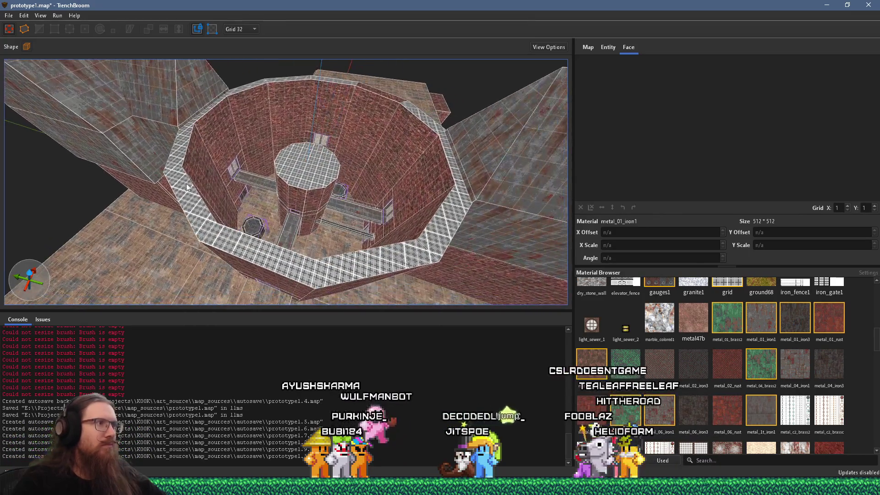
left_click(272, 114)
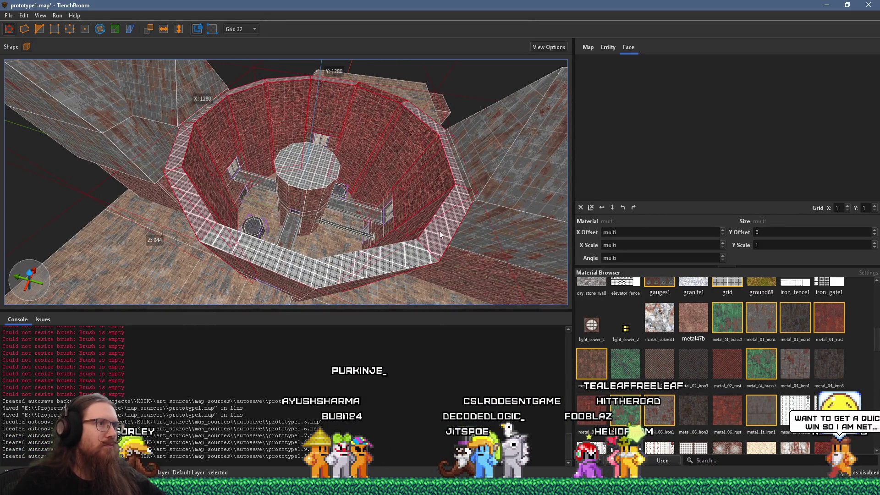
mouse_move(211, 234)
left_mouse_down()
mouse_move(274, 223)
mouse_move(254, 170)
mouse_move(321, 187)
mouse_move(288, 216)
mouse_move(328, 248)
mouse_move(289, 206)
mouse_move(330, 238)
mouse_move(372, 139)
mouse_move(347, 246)
mouse_move(246, 99)
mouse_move(192, 88)
mouse_move(424, 200)
mouse_move(416, 63)
mouse_move(367, 133)
mouse_move(276, 144)
mouse_move(422, 146)
left_mouse_up()
key("Escape")
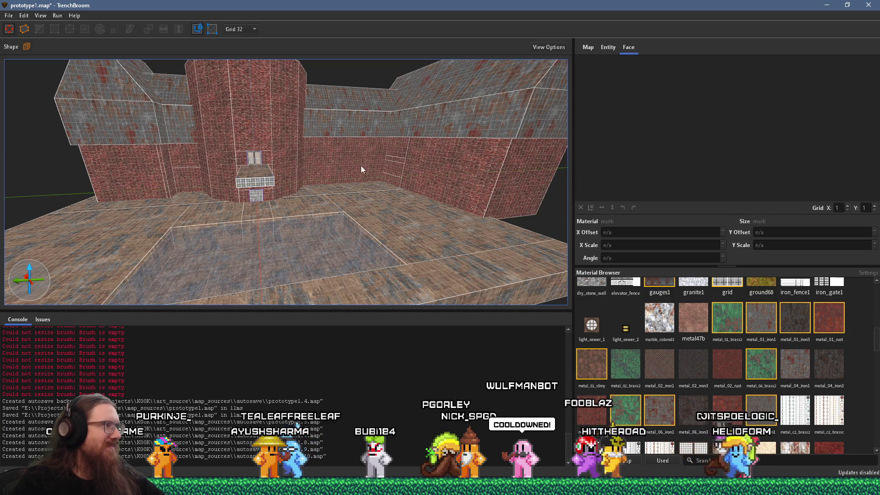
- Fly around the grid-textured ledge between the tower's two doors, then bring up the window overview
key("w")
key("a")
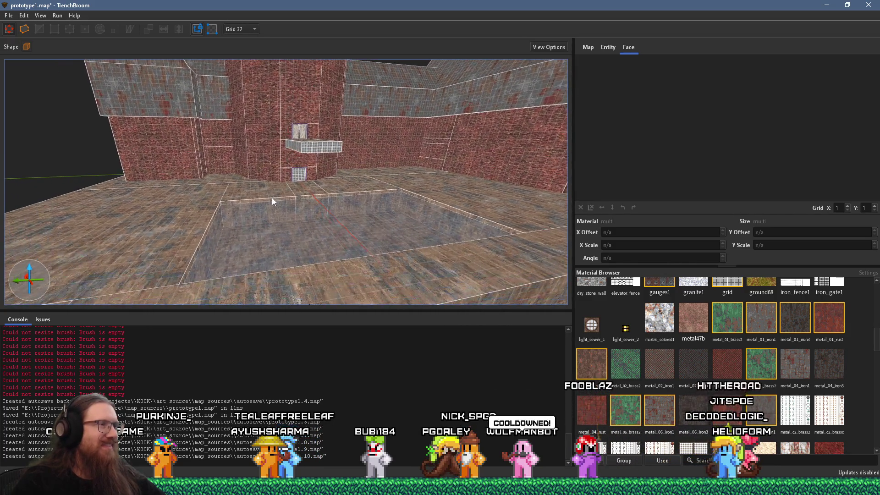
scroll(270, 180, "up", 2)
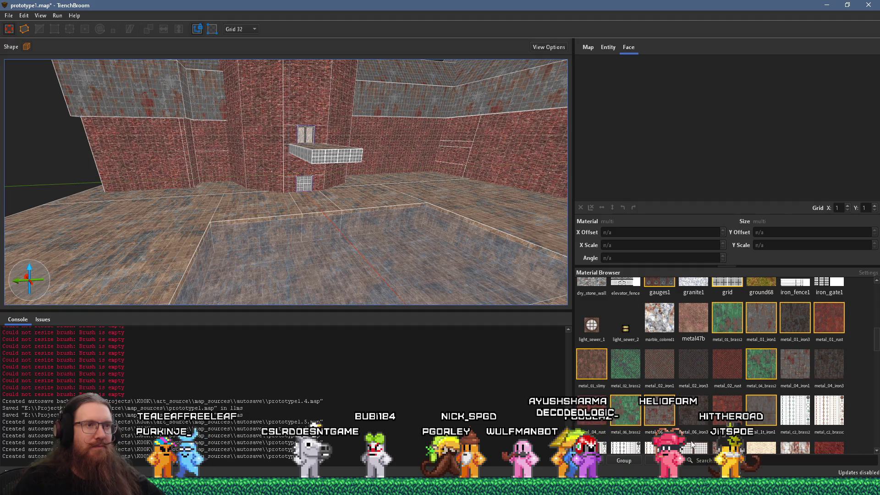
scroll(718, 398, "up", 3)
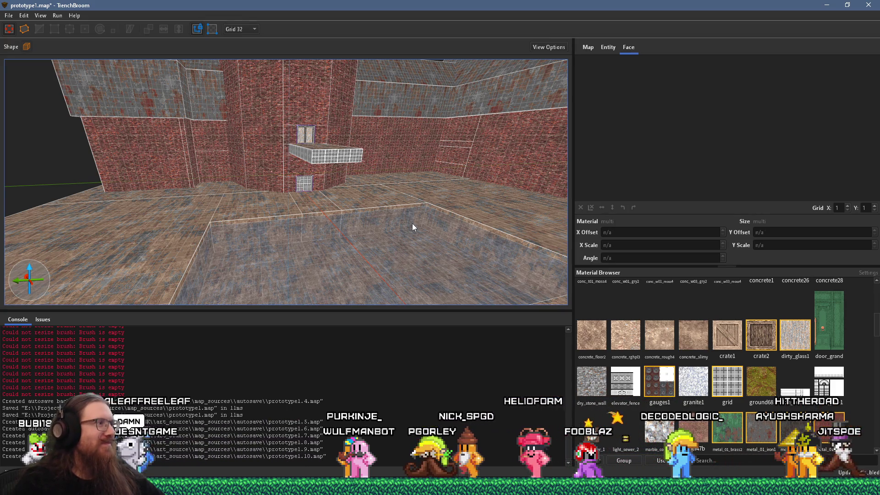
scroll(323, 199, "up", 10)
mouse_move(309, 167)
left_mouse_down()
mouse_move(262, 236)
mouse_move(279, 202)
mouse_move(11, 171)
mouse_move(389, 202)
mouse_move(182, 212)
left_mouse_up()
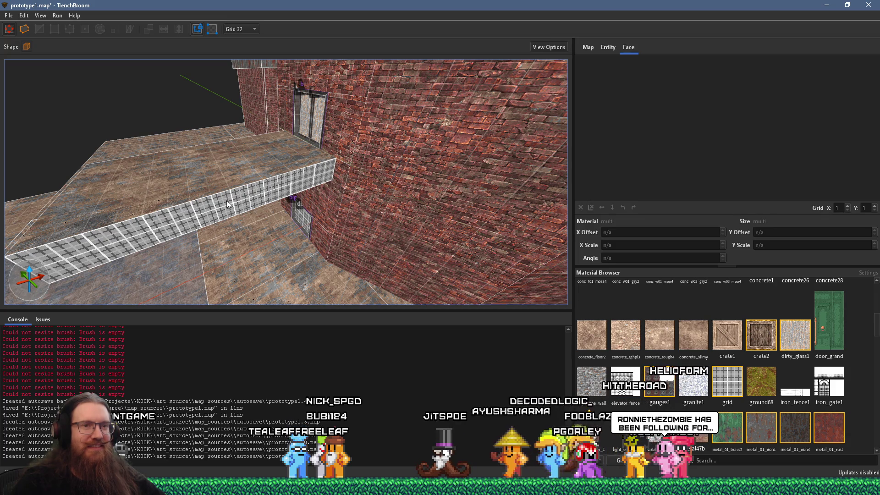
mouse_move(389, 260)
left_mouse_down()
mouse_move(447, 209)
mouse_move(371, 213)
left_mouse_up()
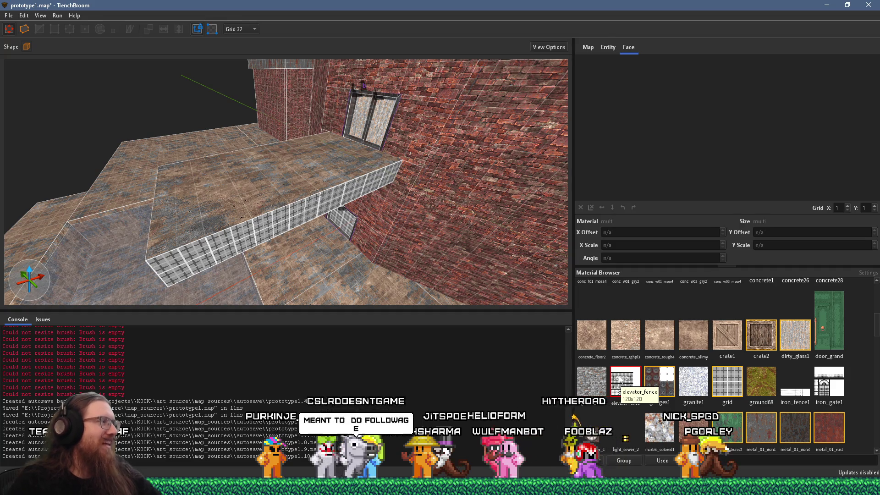
left_click_drag(480, 257, 372, 187)
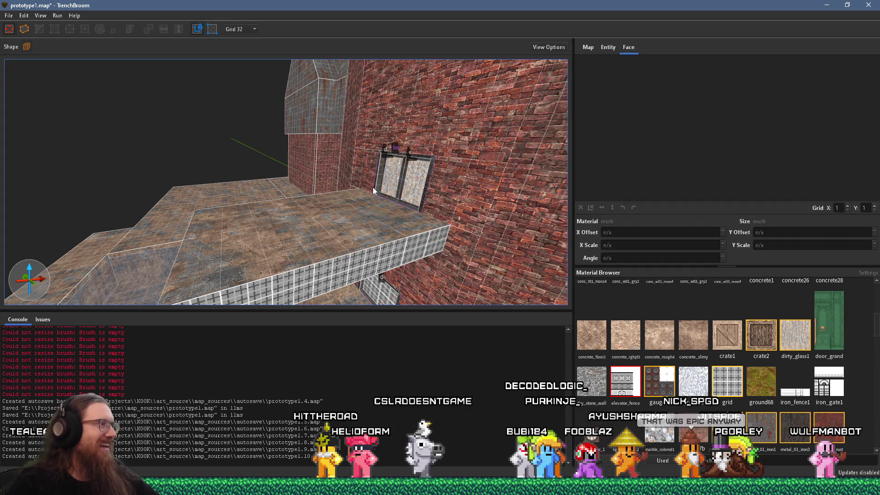
mouse_move(464, 222)
left_mouse_down()
mouse_move(404, 161)
mouse_move(413, 191)
left_mouse_up()
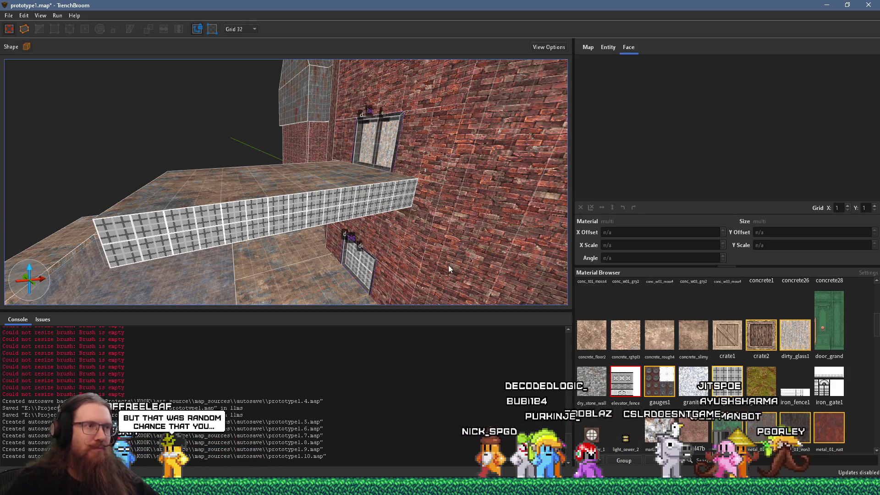
mouse_move(417, 259)
left_mouse_down()
mouse_move(328, 270)
mouse_move(334, 273)
mouse_move(361, 257)
mouse_move(145, 246)
mouse_move(260, 249)
mouse_move(258, 206)
mouse_move(245, 210)
mouse_move(380, 169)
mouse_move(273, 231)
mouse_move(378, 190)
left_mouse_up()
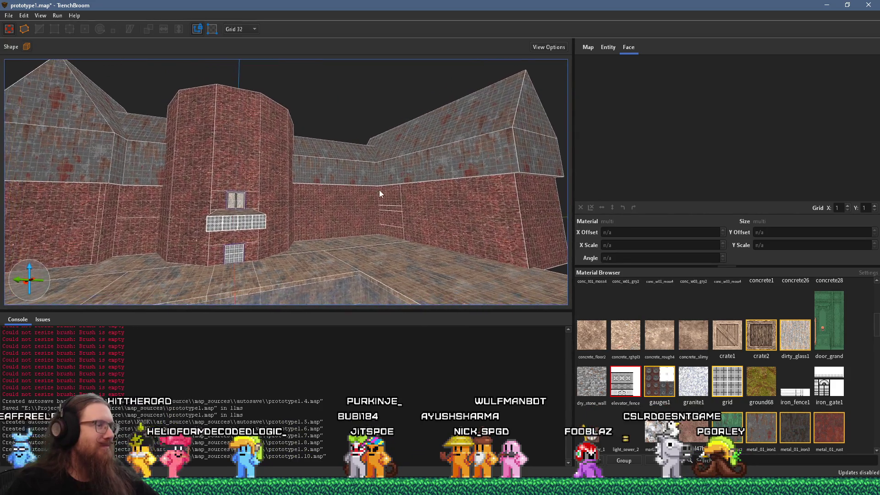
mouse_move(299, 229)
left_mouse_down()
mouse_move(282, 242)
mouse_move(359, 188)
mouse_move(268, 245)
mouse_move(382, 197)
left_mouse_up()
key("alt+Tab")
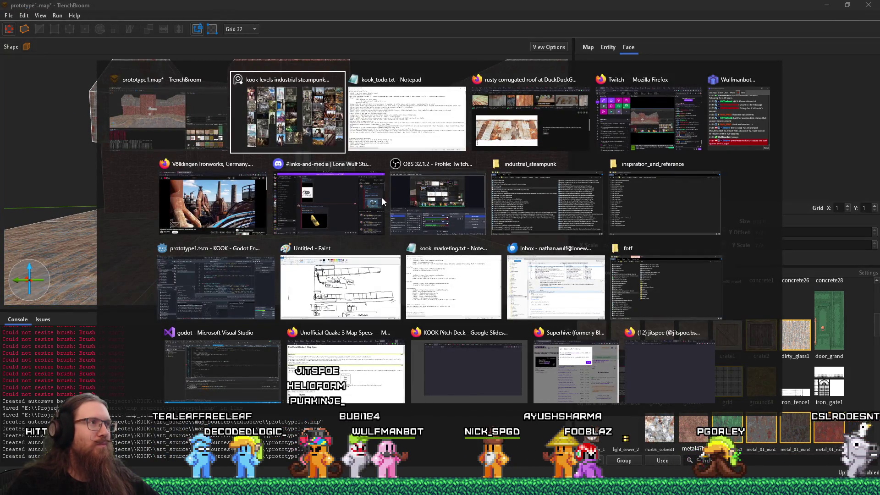
- Zoom in on the three industrial reference images in PureRef, then go back to the TrenchBroom map
scroll(371, 207, "down", 5)
scroll(399, 211, "up", 3)
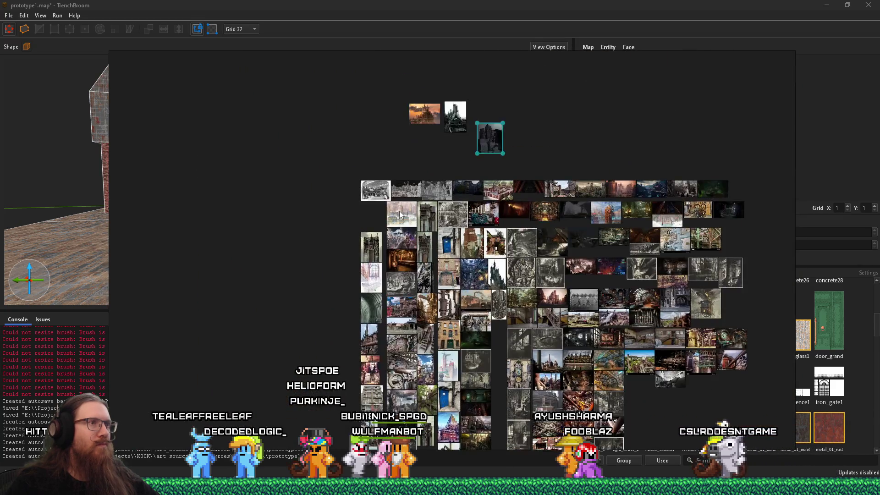
scroll(364, 318, "up", 5)
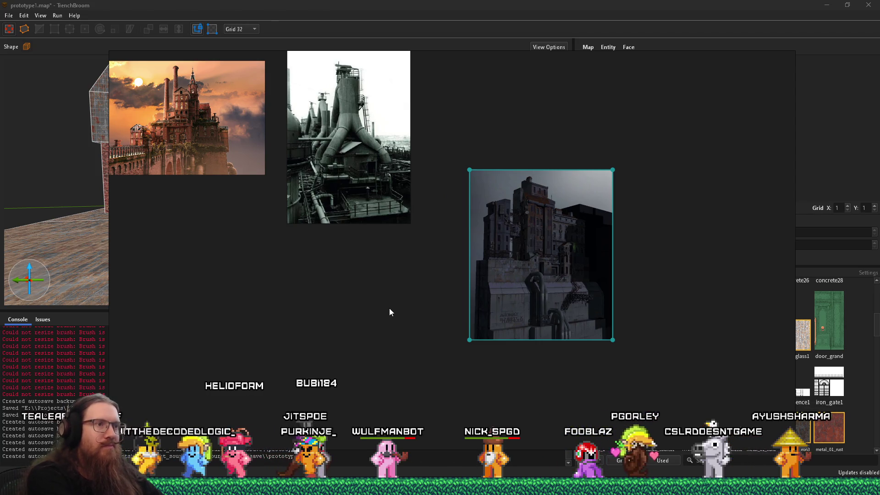
key("alt+Tab")
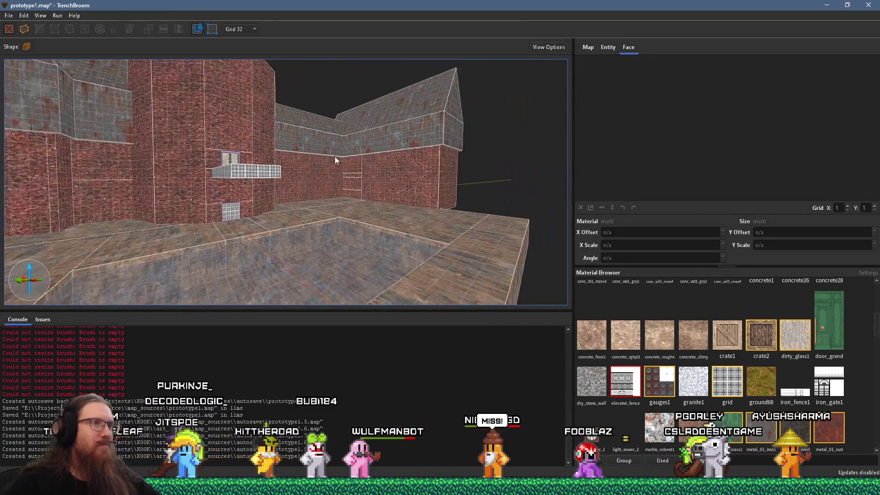
- Navigate to the sloped rusty metal walls and select the sloped brush face
mouse_move(301, 225)
left_mouse_down()
mouse_move(290, 201)
mouse_move(404, 166)
mouse_move(350, 187)
mouse_move(412, 140)
mouse_move(239, 209)
left_mouse_up()
mouse_move(338, 149)
left_mouse_down()
mouse_move(314, 202)
mouse_move(390, 165)
mouse_move(289, 192)
mouse_move(213, 191)
mouse_move(307, 189)
mouse_move(310, 216)
mouse_move(472, 223)
mouse_move(395, 219)
mouse_move(310, 268)
mouse_move(223, 103)
left_mouse_up()
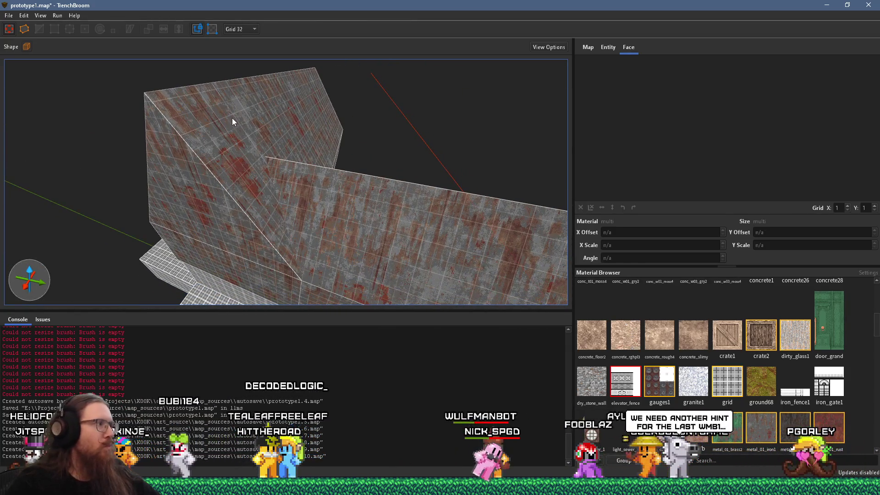
mouse_move(237, 173)
left_mouse_down()
mouse_move(261, 204)
mouse_move(270, 147)
mouse_move(303, 224)
mouse_move(321, 238)
mouse_move(324, 224)
mouse_move(282, 256)
mouse_move(286, 236)
left_mouse_up()
left_click(299, 226)
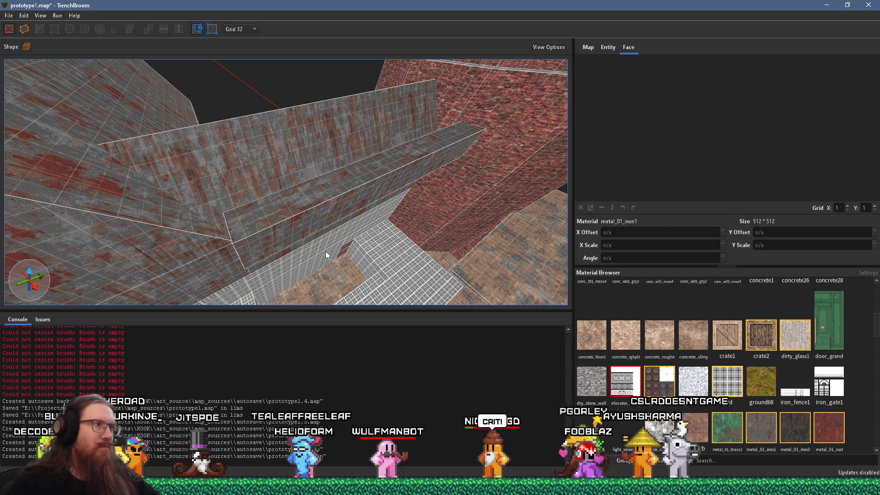
scroll(233, 194, "down", 3)
mouse_move(221, 194)
left_mouse_down()
mouse_move(454, 231)
mouse_move(269, 197)
mouse_move(309, 222)
mouse_move(212, 251)
mouse_move(261, 243)
mouse_move(252, 118)
mouse_move(358, 50)
mouse_move(269, 156)
mouse_move(218, 145)
mouse_move(250, 119)
left_mouse_up()
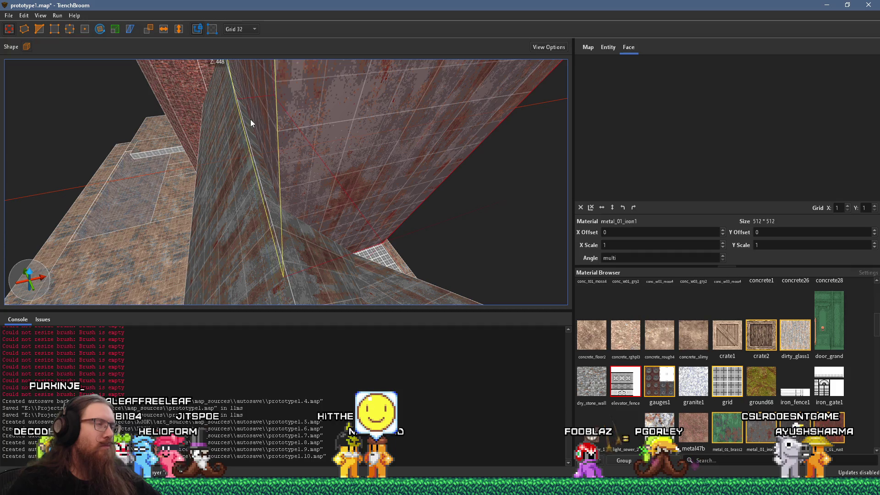
- On the 16-unit grid, raise the brush's top edge to Z 448, then show the references
left_click(242, 82)
mouse_move(294, 127)
left_mouse_down()
mouse_move(260, 133)
mouse_move(204, 112)
mouse_move(199, 73)
left_mouse_up()
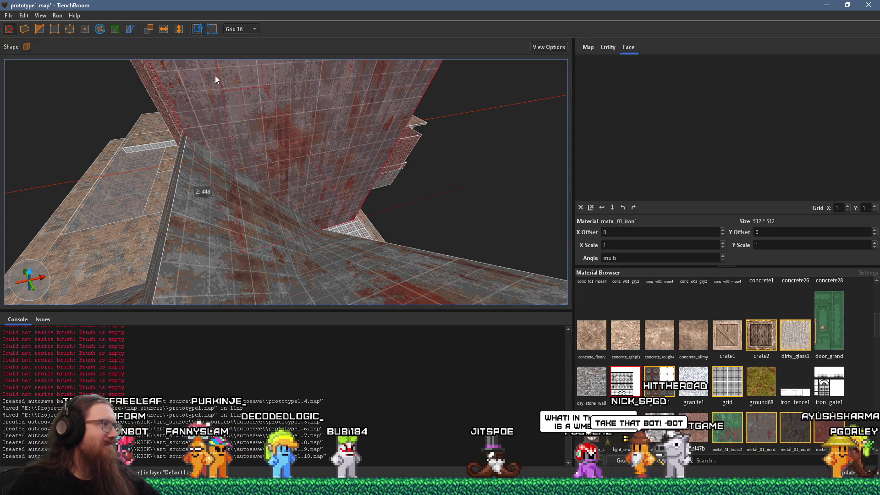
left_click_drag(248, 97, 277, 108)
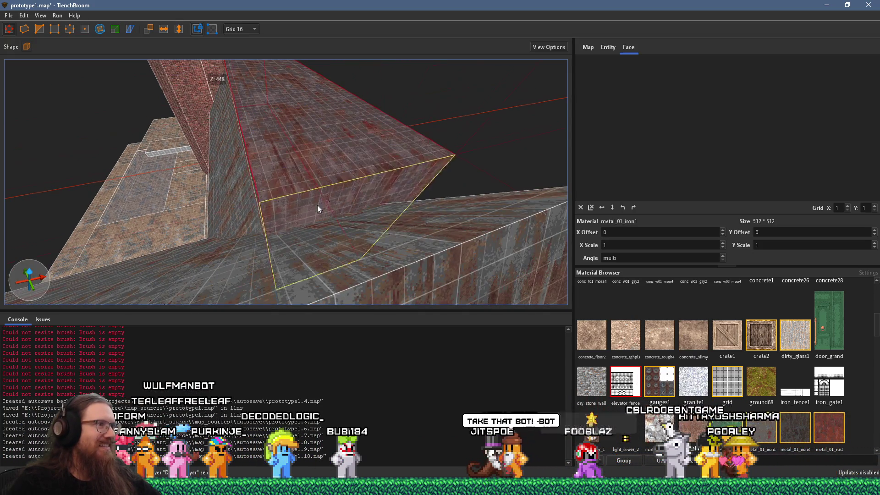
mouse_move(320, 216)
left_mouse_down()
mouse_move(323, 193)
mouse_move(271, 193)
mouse_move(315, 169)
mouse_move(384, 190)
mouse_move(392, 99)
mouse_move(279, 168)
mouse_move(369, 165)
mouse_move(263, 202)
mouse_move(368, 166)
mouse_move(289, 212)
mouse_move(371, 168)
mouse_move(326, 189)
mouse_move(136, 112)
left_mouse_up()
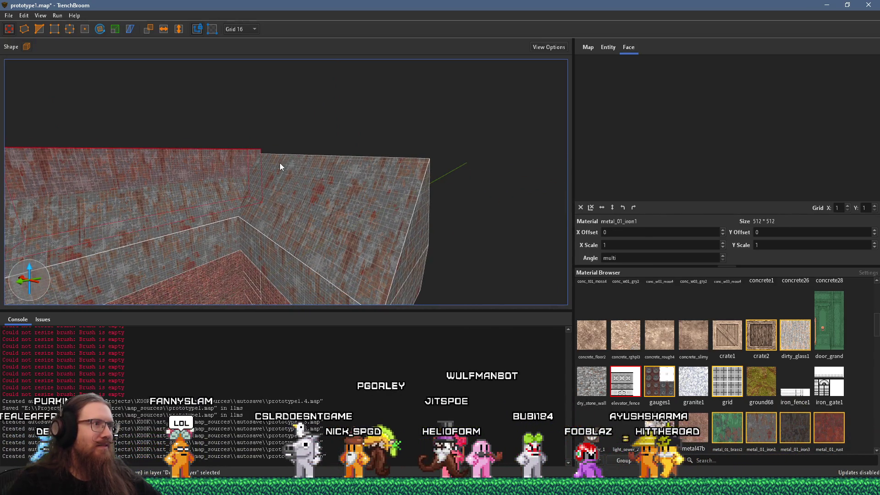
key("alt+Tab")
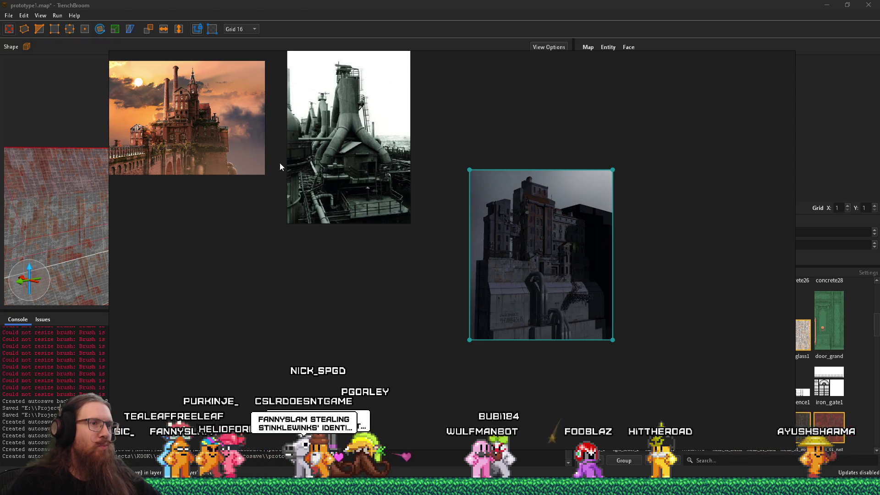
- Return to the map and orbit around the selected rusty metal block and brick room
key("alt+Tab")
mouse_move(265, 163)
left_mouse_down()
mouse_move(225, 152)
mouse_move(277, 228)
left_mouse_up()
scroll(277, 224, "up", 8)
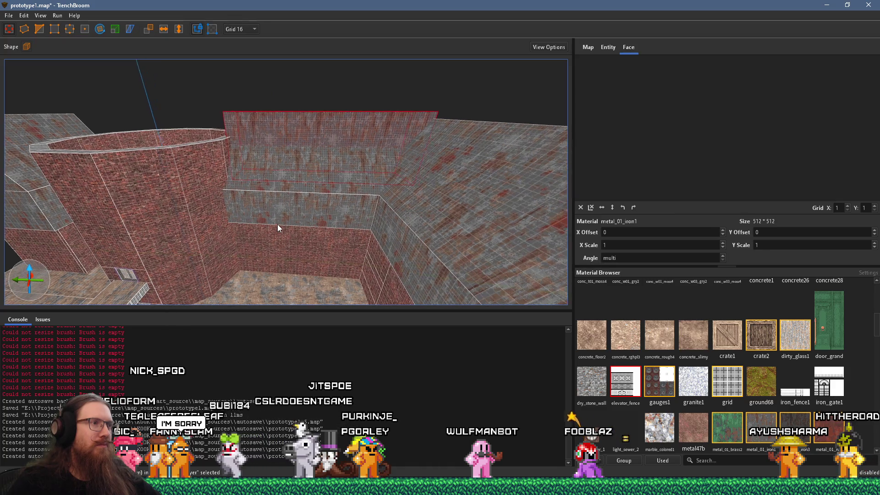
mouse_move(234, 189)
left_mouse_down()
mouse_move(372, 226)
mouse_move(280, 190)
mouse_move(364, 204)
mouse_move(237, 171)
mouse_move(495, 226)
mouse_move(239, 163)
mouse_move(517, 180)
left_mouse_up()
mouse_move(380, 179)
left_mouse_down()
mouse_move(426, 161)
mouse_move(337, 161)
mouse_move(397, 158)
mouse_move(248, 141)
mouse_move(125, 174)
mouse_move(129, 158)
mouse_move(138, 238)
left_mouse_up()
mouse_move(191, 144)
left_mouse_down()
mouse_move(208, 132)
mouse_move(305, 150)
mouse_move(90, 100)
mouse_move(114, 59)
mouse_move(22, 43)
mouse_move(167, 138)
mouse_move(354, 210)
mouse_move(367, 232)
mouse_move(351, 203)
mouse_move(263, 198)
mouse_move(458, 154)
left_mouse_up()
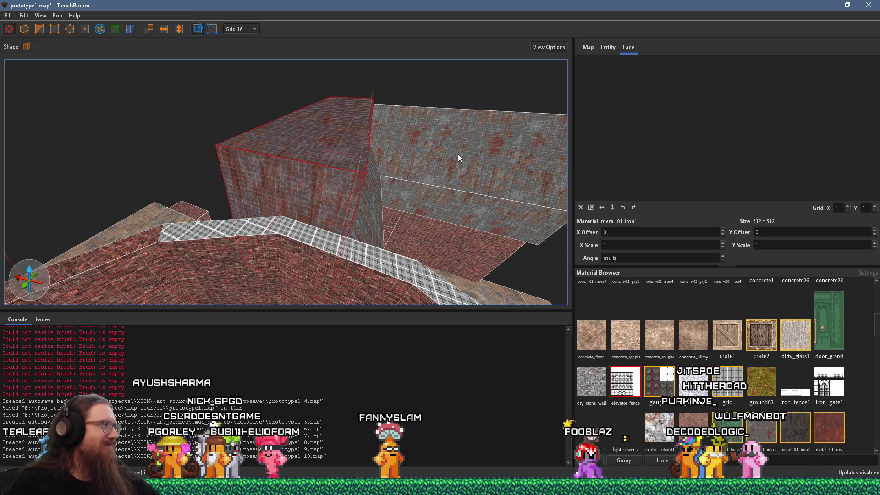
- Orbit around the round brick tower and select a conc_c01_bwwn concrete floor face
mouse_move(442, 160)
left_mouse_down()
mouse_move(378, 174)
mouse_move(440, 210)
mouse_move(182, 114)
mouse_move(324, 183)
mouse_move(133, 114)
mouse_move(318, 165)
mouse_move(230, 59)
mouse_move(334, 183)
mouse_move(256, 98)
mouse_move(284, 209)
mouse_move(325, 55)
mouse_move(321, 149)
mouse_move(357, 111)
mouse_move(366, 165)
left_mouse_up()
left_click_drag(277, 218, 380, 92)
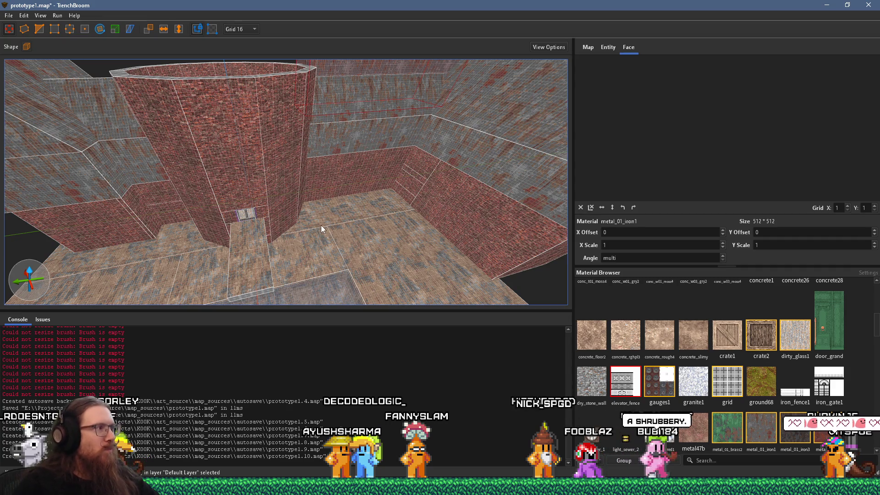
mouse_move(264, 219)
left_mouse_down()
mouse_move(287, 198)
mouse_move(320, 219)
mouse_move(342, 197)
left_mouse_up()
left_click_drag(195, 193, 442, 265)
mouse_move(262, 208)
left_mouse_down()
mouse_move(269, 187)
mouse_move(418, 132)
mouse_move(424, 178)
mouse_move(406, 247)
mouse_move(432, 236)
mouse_move(410, 213)
left_mouse_up()
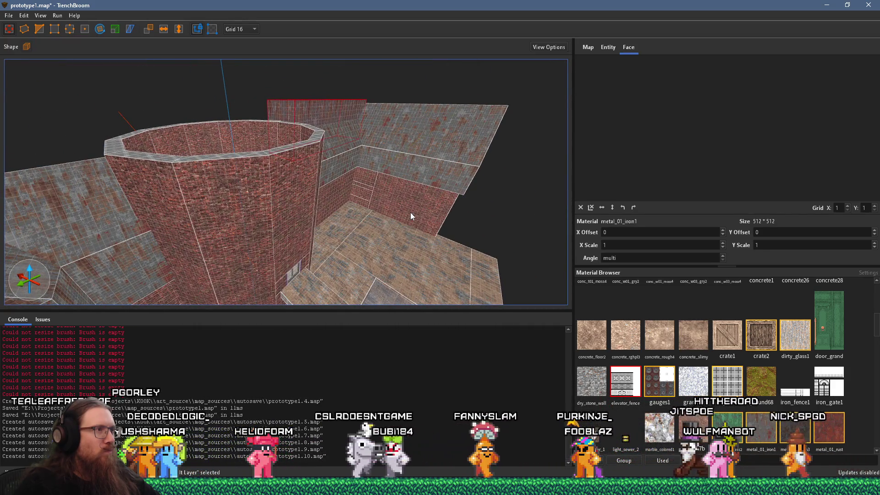
left_click(317, 290, "shift")
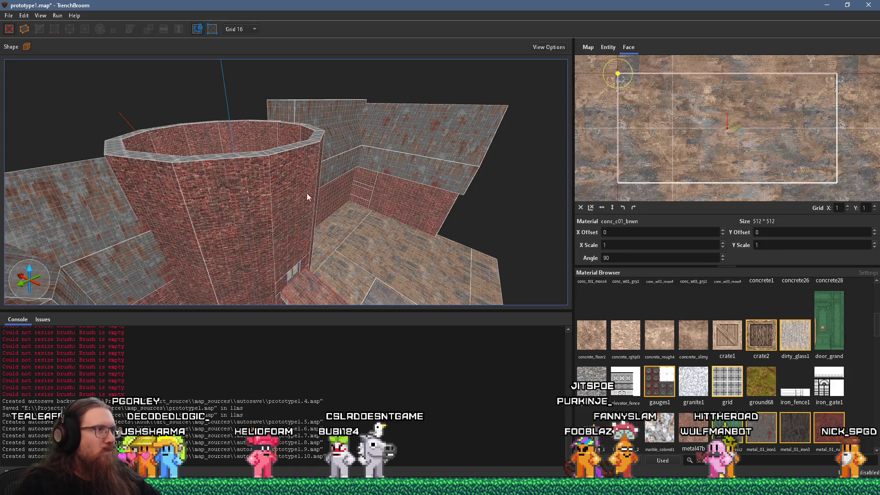
left_click_drag(307, 193, 300, 187)
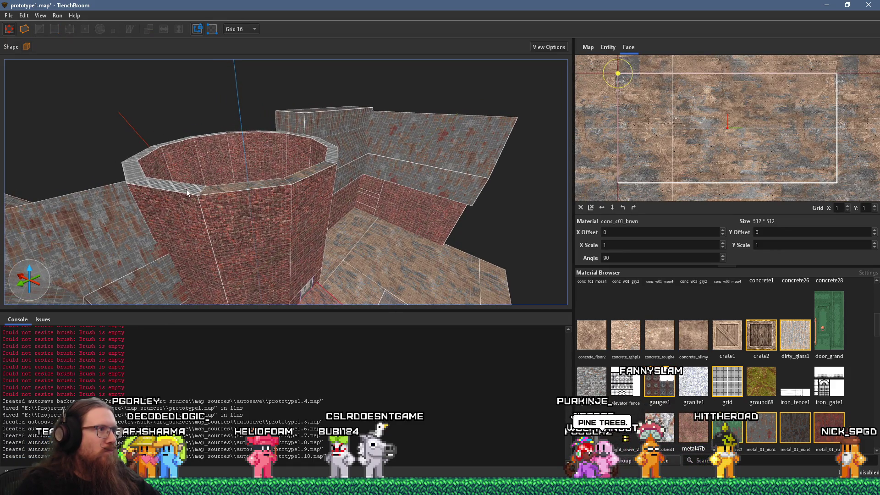
mouse_move(144, 158)
left_mouse_down()
mouse_move(340, 209)
mouse_move(204, 188)
left_mouse_up()
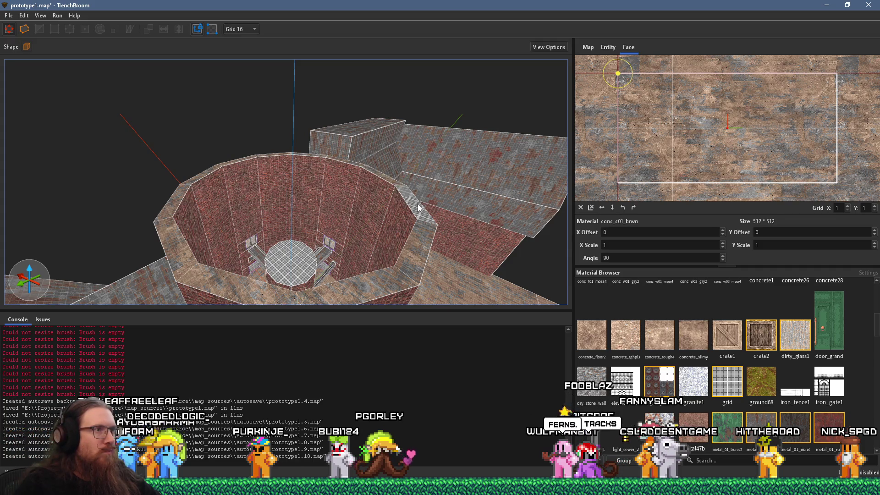
mouse_move(291, 264)
left_mouse_down()
mouse_move(332, 266)
mouse_move(160, 282)
mouse_move(278, 220)
mouse_move(305, 181)
left_mouse_up()
key("Escape")
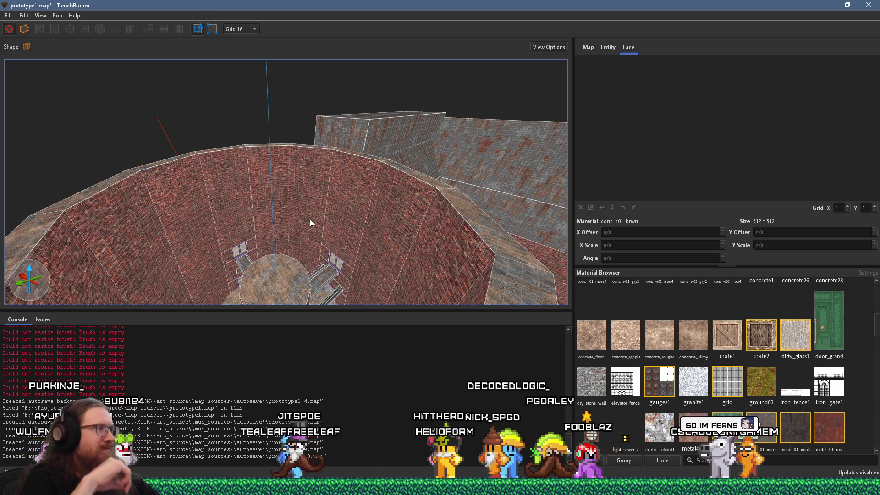
mouse_move(310, 219)
left_mouse_down()
mouse_move(332, 228)
mouse_move(331, 235)
mouse_move(282, 188)
mouse_move(225, 158)
mouse_move(245, 171)
left_mouse_up()
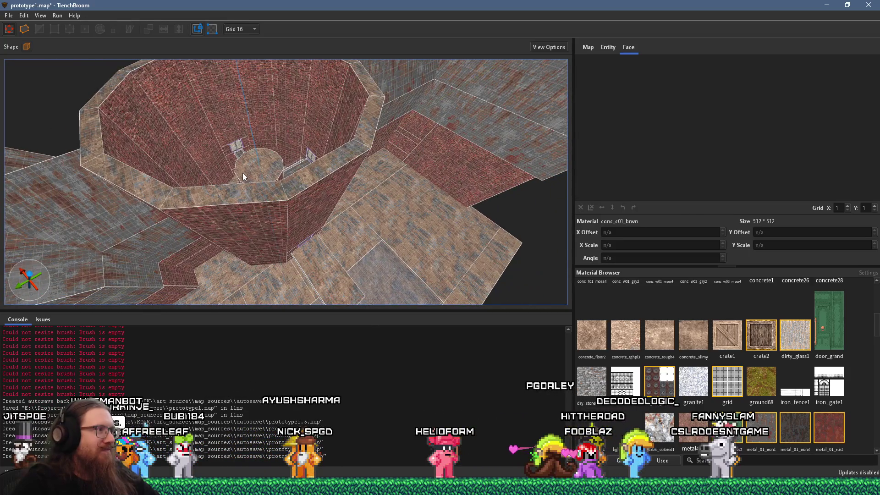
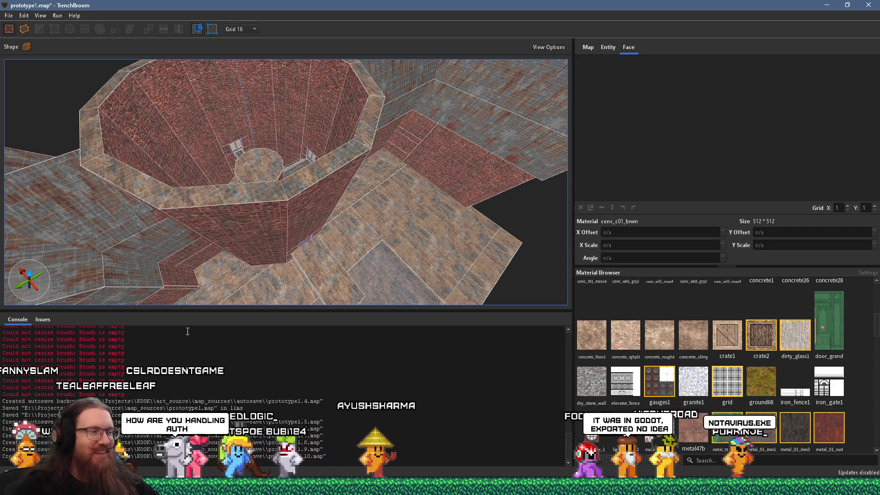
- Fly down into the brick pit and look around the central pillar and walkways
left_click_drag(258, 230, 306, 217)
mouse_move(207, 248)
left_mouse_down()
mouse_move(474, 158)
mouse_move(317, 212)
mouse_move(293, 211)
mouse_move(386, 279)
mouse_move(349, 267)
left_mouse_up()
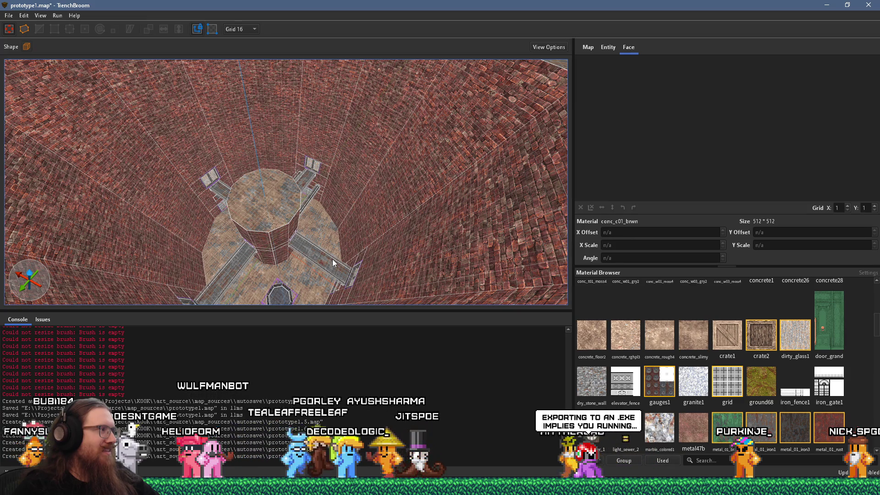
mouse_move(332, 260)
left_mouse_down()
mouse_move(285, 254)
mouse_move(304, 230)
mouse_move(294, 251)
mouse_move(276, 257)
mouse_move(320, 227)
mouse_move(288, 100)
mouse_move(263, 215)
mouse_move(275, 226)
mouse_move(252, 258)
mouse_move(327, 112)
mouse_move(254, 180)
left_mouse_up()
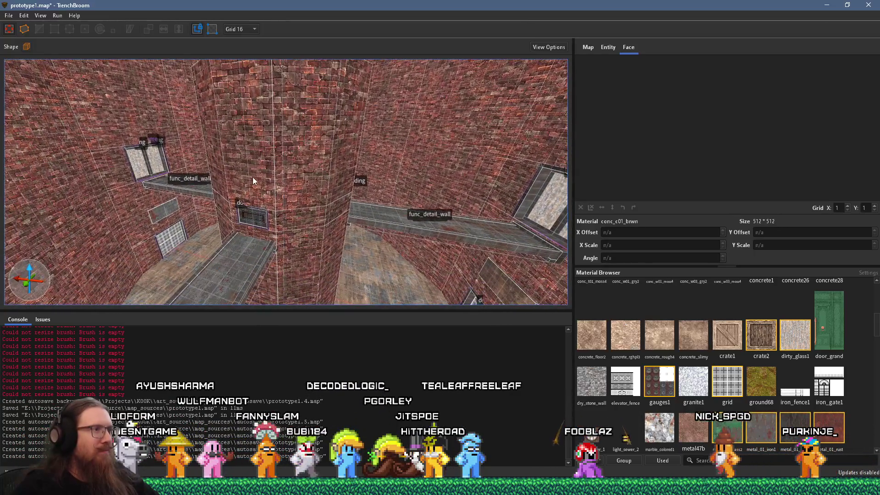
scroll(272, 170, "down", 3)
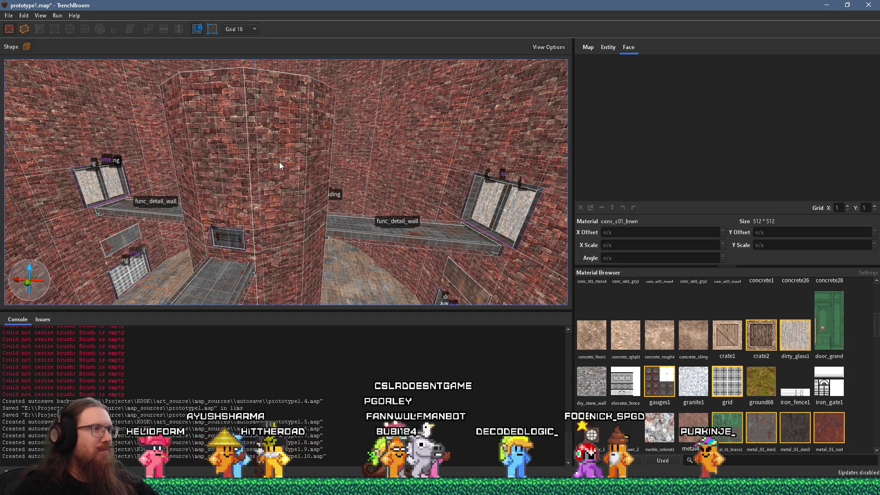
mouse_move(279, 161)
left_mouse_down()
mouse_move(273, 112)
mouse_move(279, 156)
left_mouse_up()
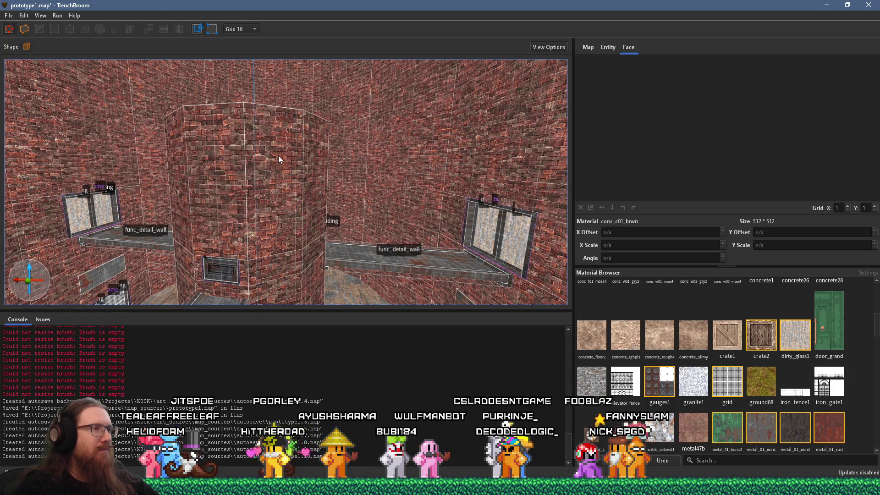
mouse_move(278, 156)
left_mouse_down()
mouse_move(287, 161)
mouse_move(275, 181)
mouse_move(218, 191)
mouse_move(213, 179)
mouse_move(265, 139)
mouse_move(251, 186)
mouse_move(407, 206)
left_mouse_up()
- Frame the pillar from above and select the octagonal brick pillar
mouse_move(338, 202)
left_mouse_down()
mouse_move(173, 166)
mouse_move(237, 185)
left_mouse_up()
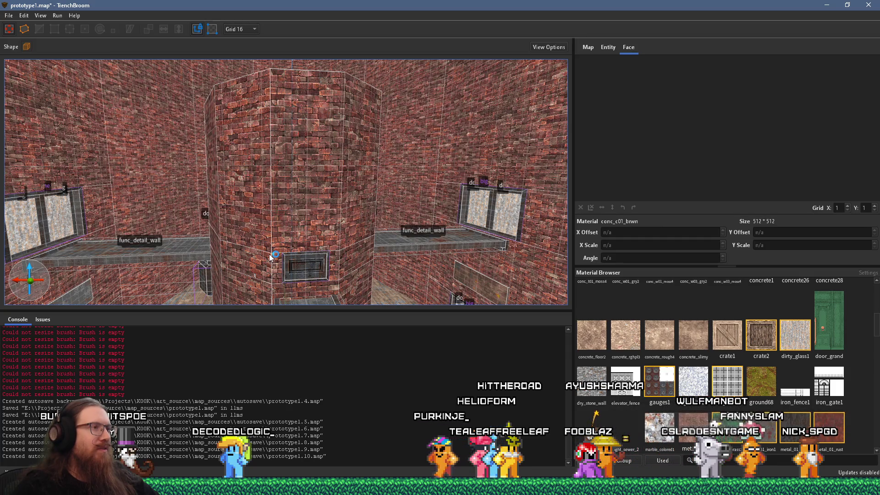
mouse_move(269, 254)
left_mouse_down()
mouse_move(304, 238)
mouse_move(337, 199)
mouse_move(284, 235)
mouse_move(309, 196)
mouse_move(338, 204)
mouse_move(299, 194)
mouse_move(291, 205)
left_mouse_up()
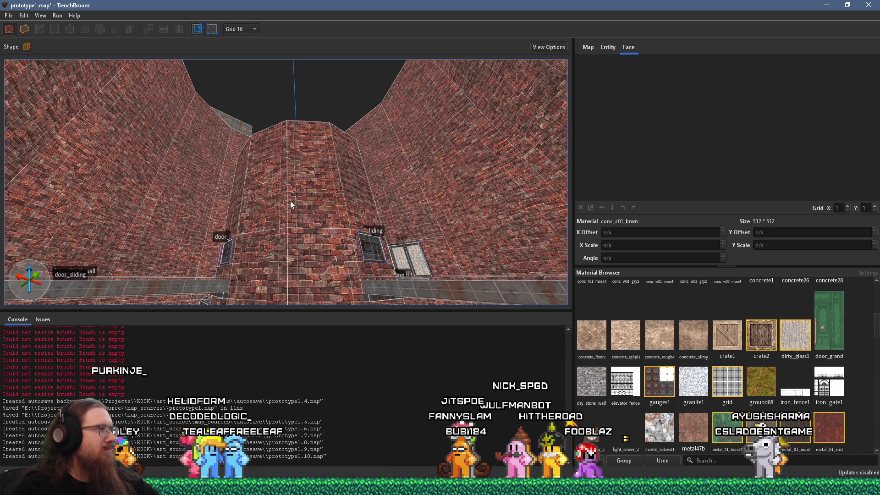
left_click_drag(290, 201, 331, 320)
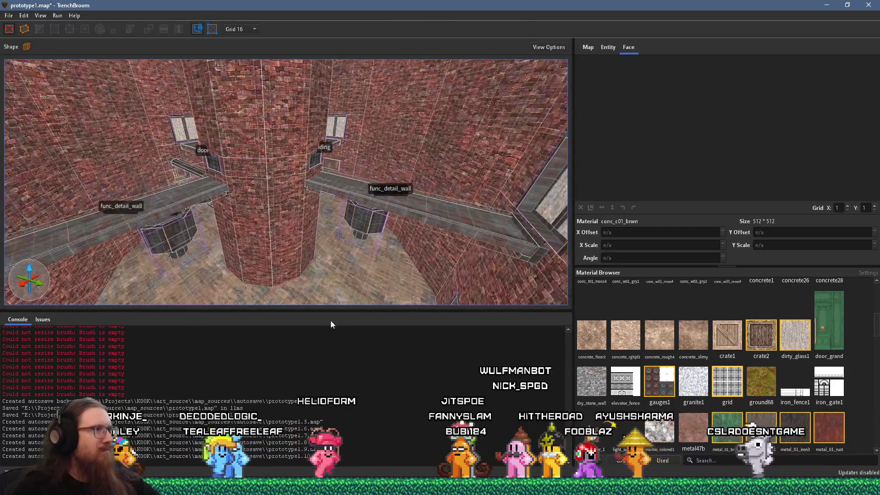
mouse_move(270, 249)
left_mouse_down()
mouse_move(320, 298)
mouse_move(285, 192)
mouse_move(299, 301)
mouse_move(281, 285)
mouse_move(298, 268)
left_mouse_up()
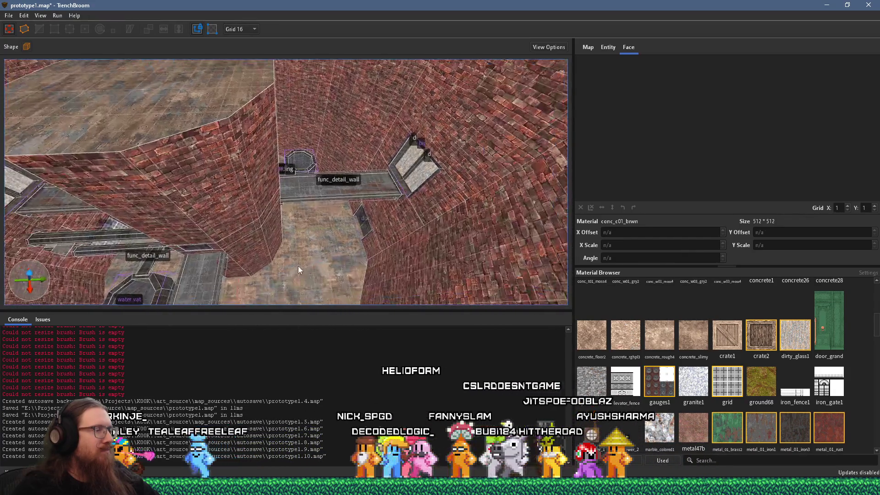
left_click(257, 231)
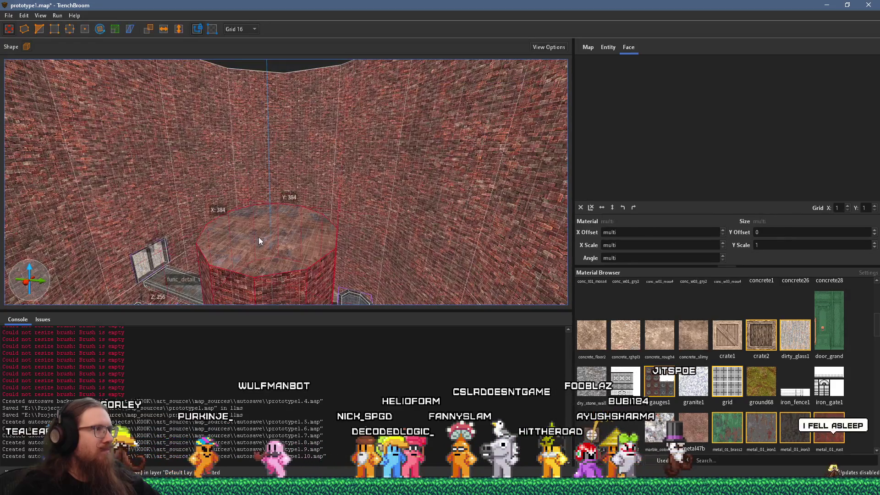
- Circle the pillar and select it rather than the surrounding brick ring wall
mouse_move(265, 255)
left_mouse_down()
mouse_move(240, 70)
mouse_move(307, 340)
left_mouse_up()
mouse_move(314, 248)
left_mouse_down()
mouse_move(313, 195)
mouse_move(219, 203)
mouse_move(477, 285)
mouse_move(418, 256)
left_mouse_up()
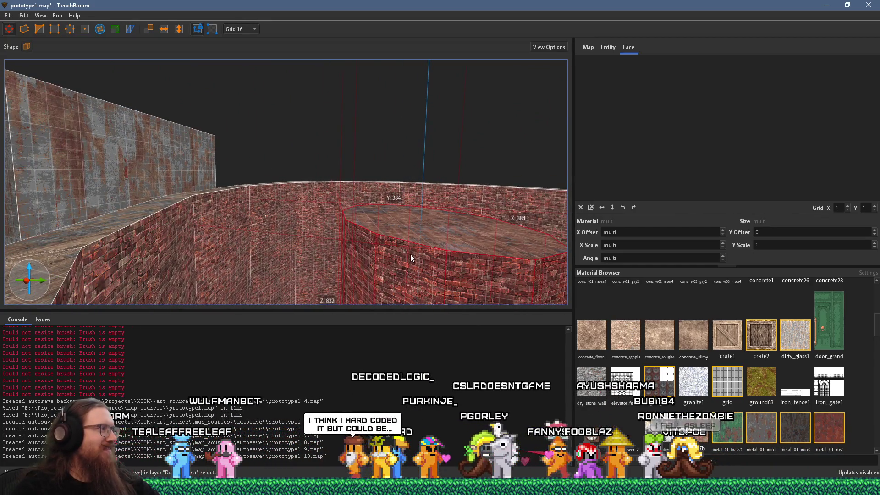
mouse_move(331, 243)
left_mouse_down()
mouse_move(271, 279)
mouse_move(248, 257)
mouse_move(129, 219)
mouse_move(155, 245)
mouse_move(270, 123)
mouse_move(405, 115)
mouse_move(516, 228)
mouse_move(373, 296)
mouse_move(202, 222)
mouse_move(265, 216)
mouse_move(338, 191)
left_mouse_up()
left_click(270, 123)
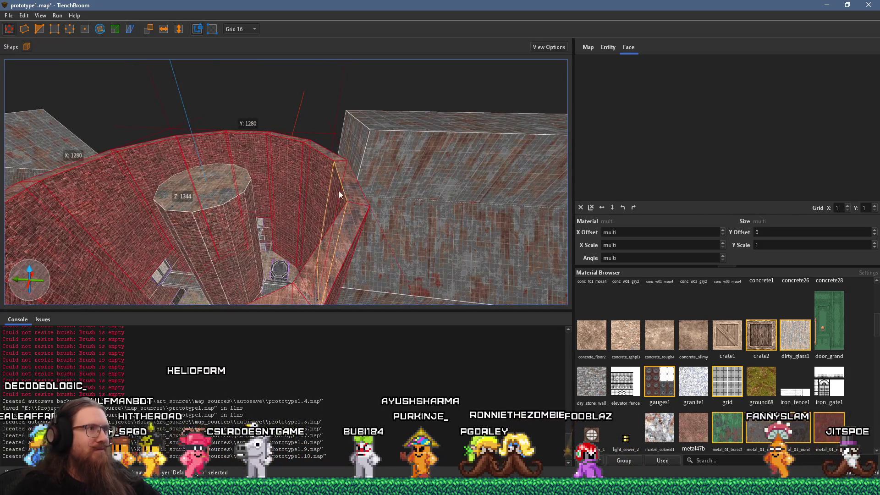
mouse_move(357, 147)
left_mouse_down()
mouse_move(359, 136)
mouse_move(291, 174)
mouse_move(456, 211)
mouse_move(374, 214)
left_mouse_up()
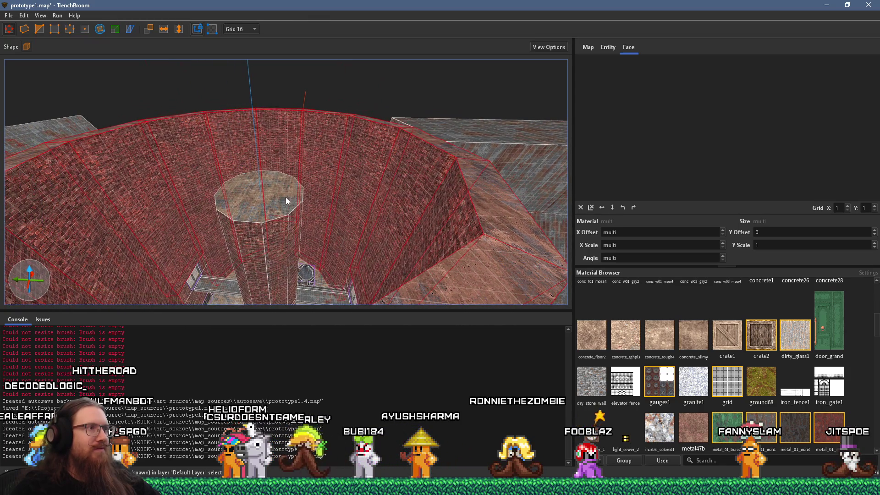
left_click(287, 201)
- Raise the pillar's top face well above the brick ring and orbit to check it
mouse_move(272, 205)
left_mouse_down()
mouse_move(282, 146)
mouse_move(280, 182)
mouse_move(267, 34)
left_mouse_up()
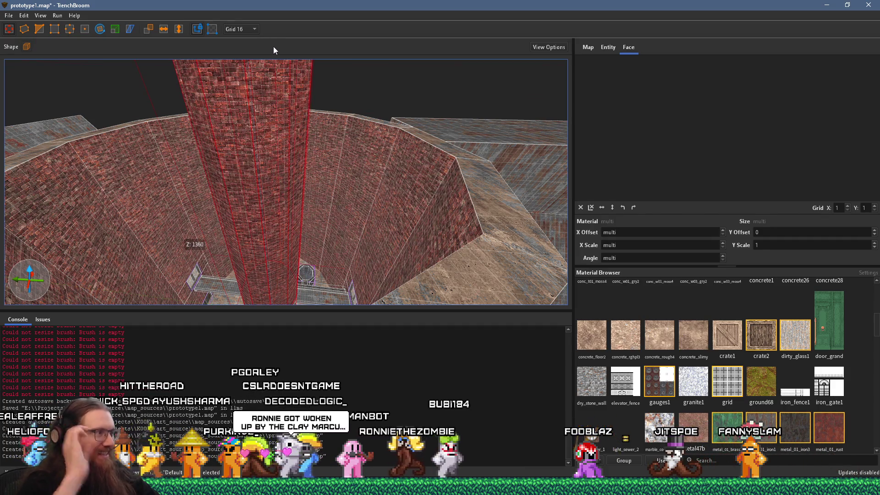
scroll(333, 169, "down", 5)
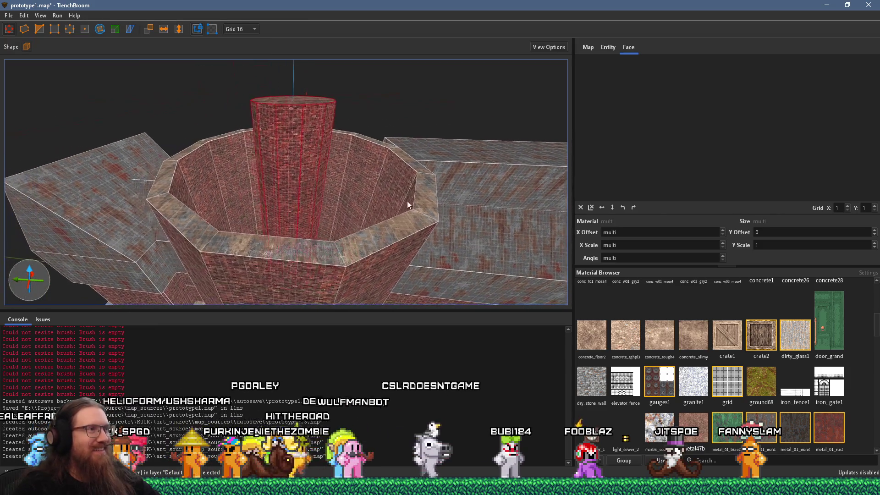
left_click_drag(403, 205, 423, 201)
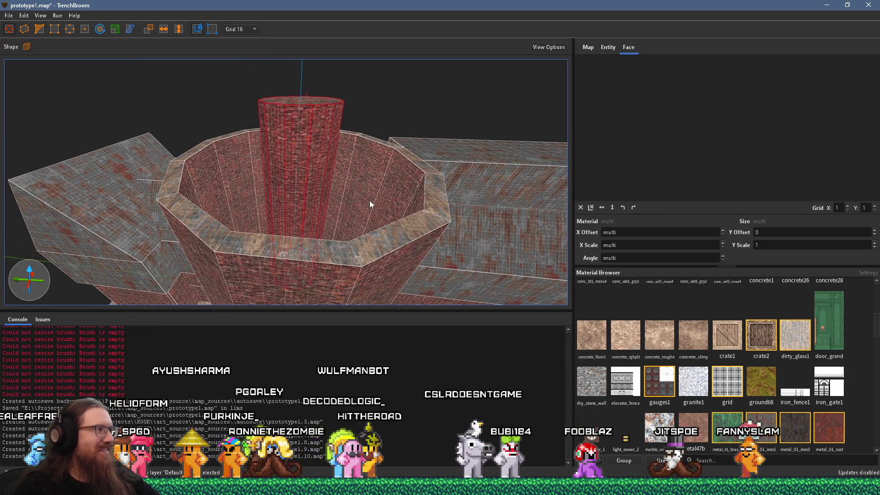
mouse_move(369, 202)
left_mouse_down()
mouse_move(403, 200)
mouse_move(403, 183)
mouse_move(461, 138)
mouse_move(438, 157)
mouse_move(344, 188)
left_mouse_up()
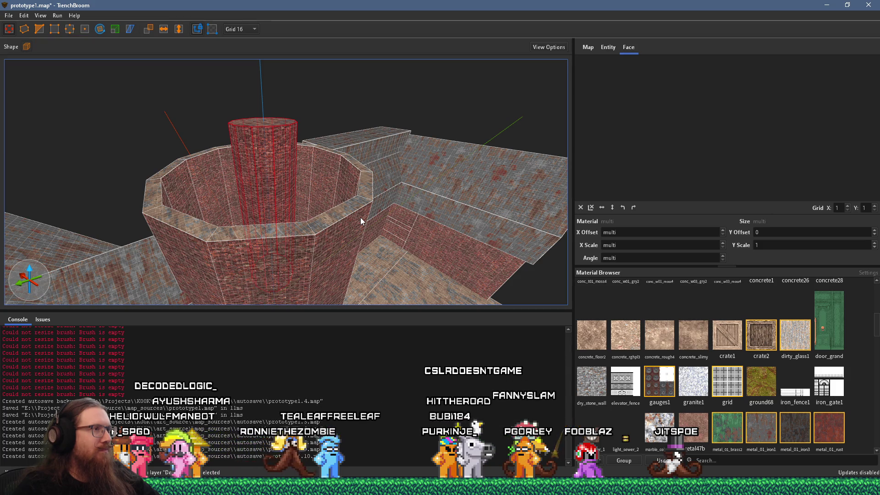
mouse_move(361, 217)
left_mouse_down()
mouse_move(340, 233)
mouse_move(353, 206)
mouse_move(377, 242)
mouse_move(301, 160)
mouse_move(216, 112)
left_mouse_up()
mouse_move(261, 136)
left_mouse_down()
mouse_move(311, 249)
mouse_move(180, 163)
mouse_move(221, 111)
mouse_move(356, 180)
mouse_move(341, 194)
mouse_move(285, 169)
mouse_move(302, 186)
left_mouse_up()
scroll(301, 184, "up", 1)
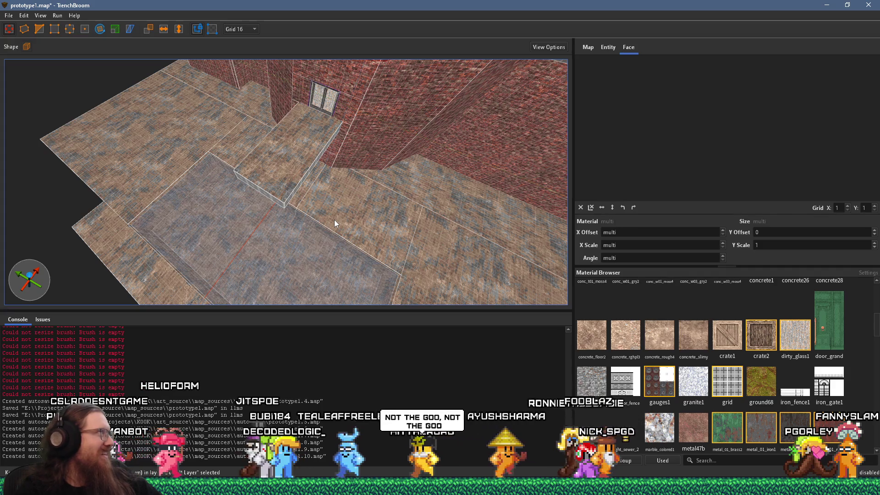
- Clear the selection, move over the tiled ledge floor, and pick the elevator_fence texture
mouse_move(329, 224)
left_mouse_down()
mouse_move(329, 198)
mouse_move(259, 259)
mouse_move(323, 238)
mouse_move(228, 279)
mouse_move(259, 263)
mouse_move(248, 291)
mouse_move(240, 241)
mouse_move(391, 169)
mouse_move(328, 257)
left_mouse_up()
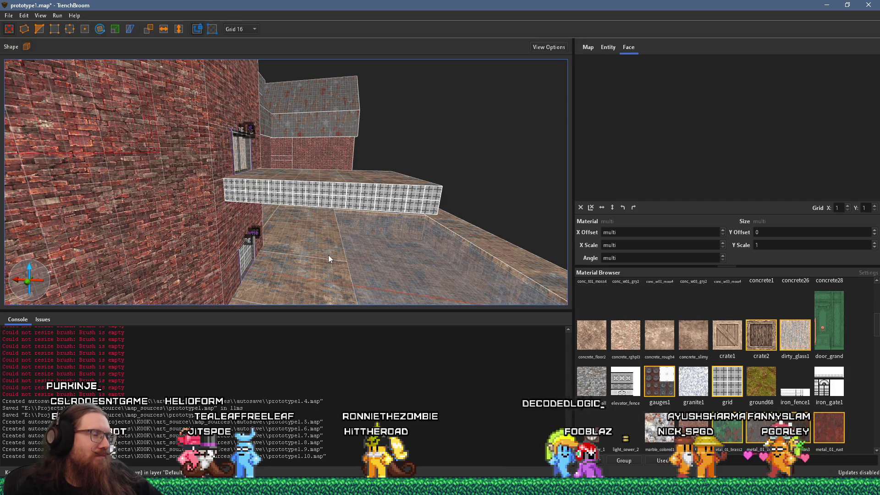
key("Escape")
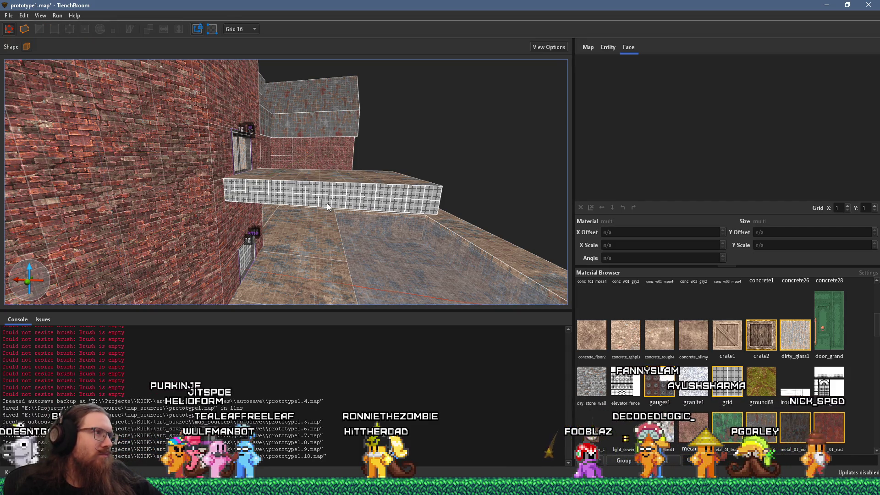
left_click_drag(343, 167, 336, 247)
scroll(338, 247, "up", 3)
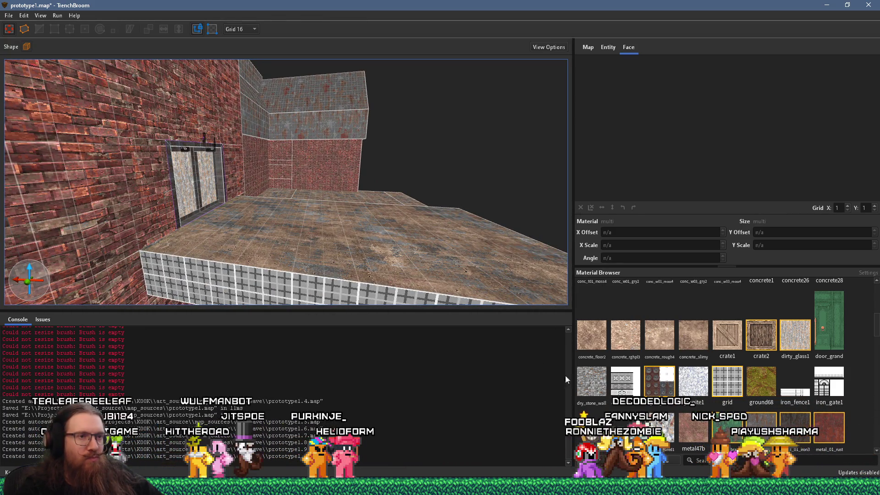
left_click(619, 385)
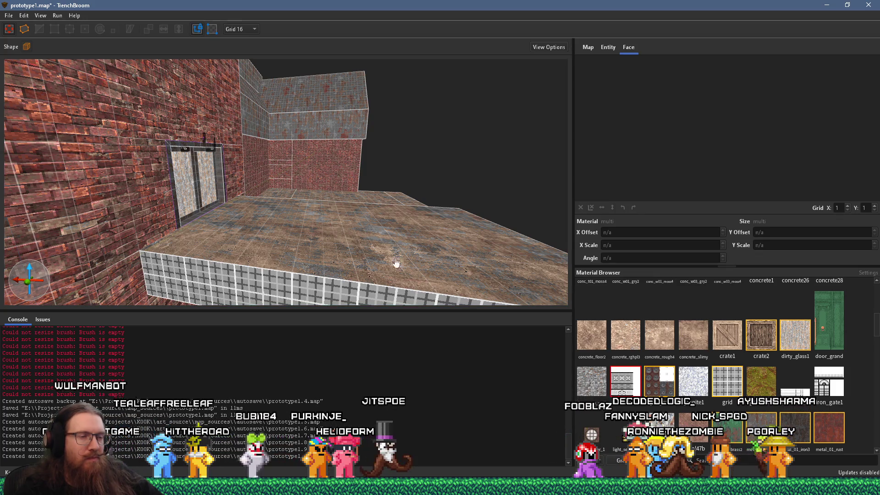
- Draw a new elevator_fence brush on the floor beside the tiled ledge
scroll(375, 260, "up", 2)
mouse_move(294, 270)
left_mouse_down()
mouse_move(320, 258)
mouse_move(404, 257)
mouse_move(389, 114)
mouse_move(237, 182)
left_mouse_up()
scroll(237, 182, "down", 5)
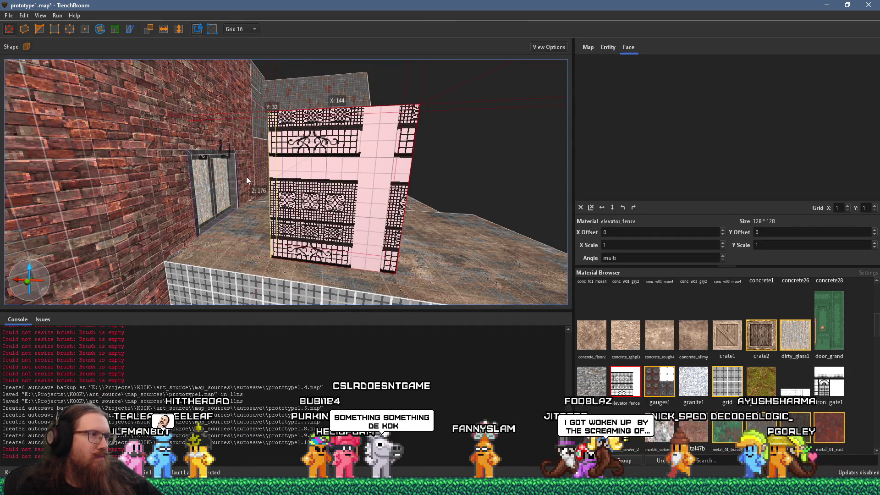
scroll(268, 192, "up", 5)
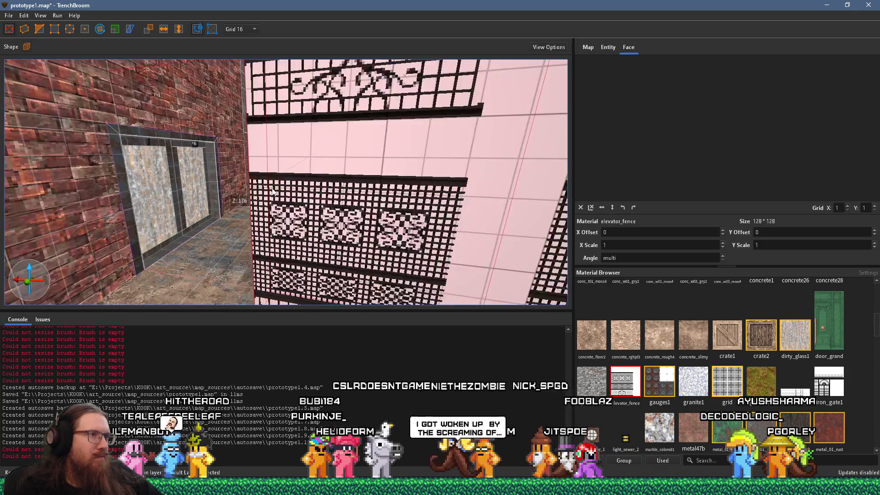
scroll(308, 165, "down", 3)
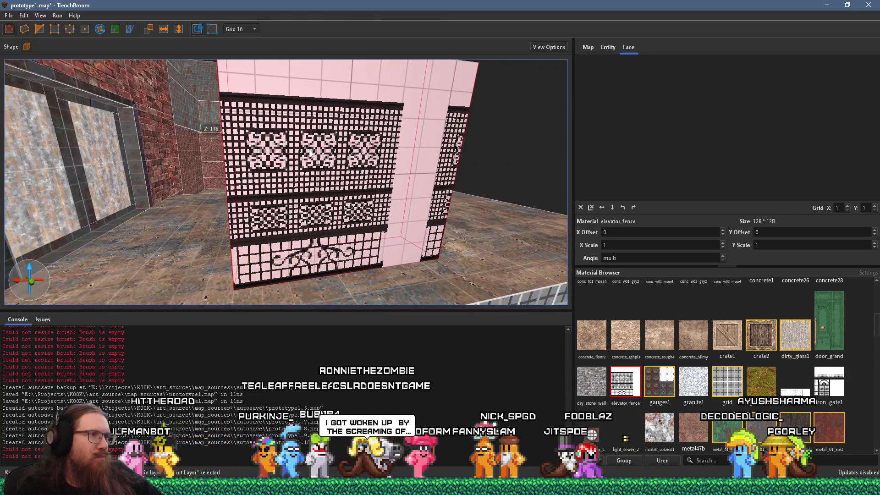
scroll(311, 147, "up", 5)
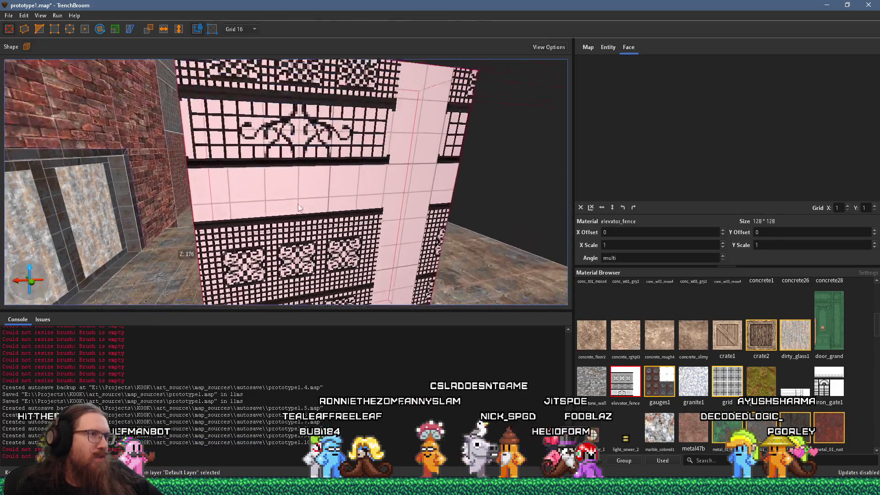
scroll(357, 180, "down", 5)
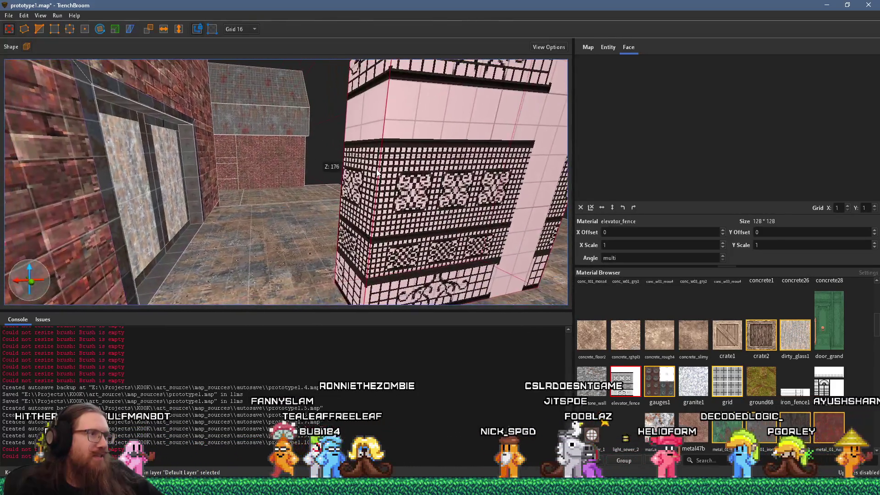
scroll(339, 174, "up", 2)
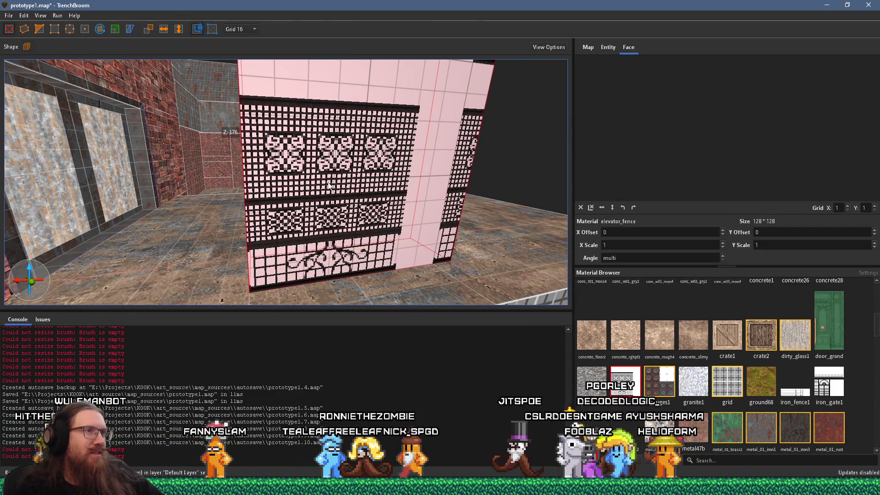
scroll(328, 185, "up", 6)
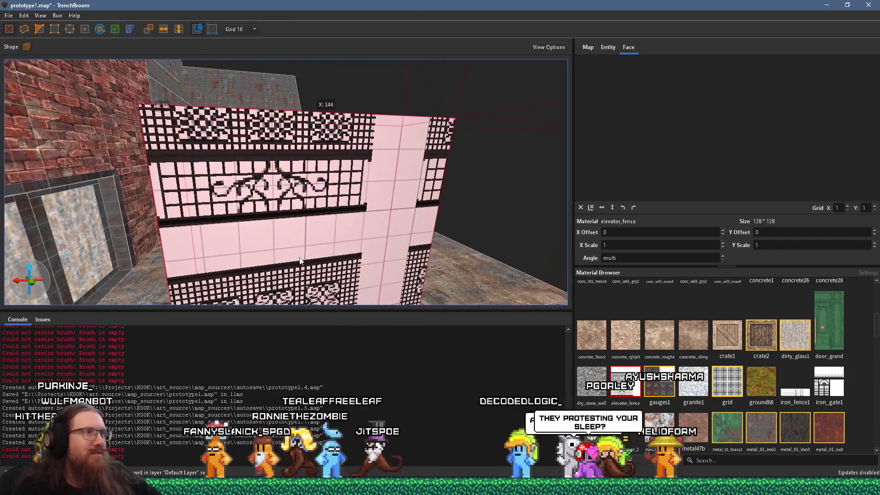
scroll(341, 227, "down", 4)
scroll(364, 170, "up", 8)
scroll(374, 185, "down", 4)
scroll(390, 244, "up", 8)
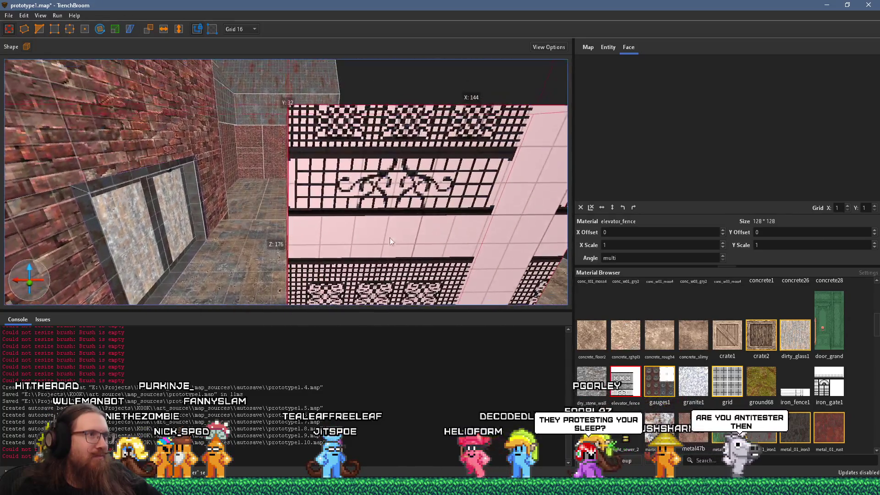
scroll(391, 244, "down", 6)
- Raise the fence brush to 240 units tall, widen it, then delete it
mouse_move(357, 190)
left_mouse_down()
mouse_move(364, 127)
mouse_move(357, 240)
left_mouse_up()
left_click_drag(353, 281, 366, 143)
mouse_move(390, 229)
left_mouse_down()
mouse_move(512, 232)
mouse_move(461, 223)
left_mouse_up()
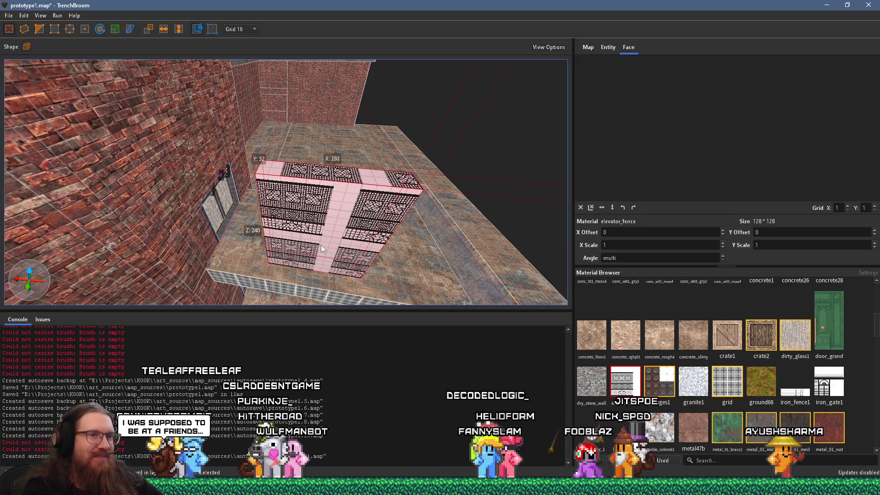
key("Delete")
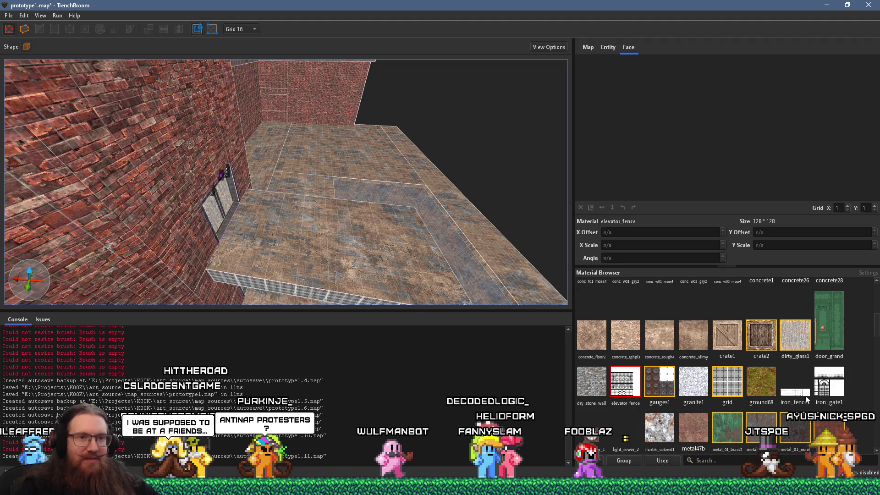
- Draw a new iron_gate1 brush on the tiled platform
left_click(828, 383)
scroll(445, 239, "down", 2)
mouse_move(389, 243)
left_mouse_down()
mouse_move(403, 236)
mouse_move(440, 158)
left_mouse_up()
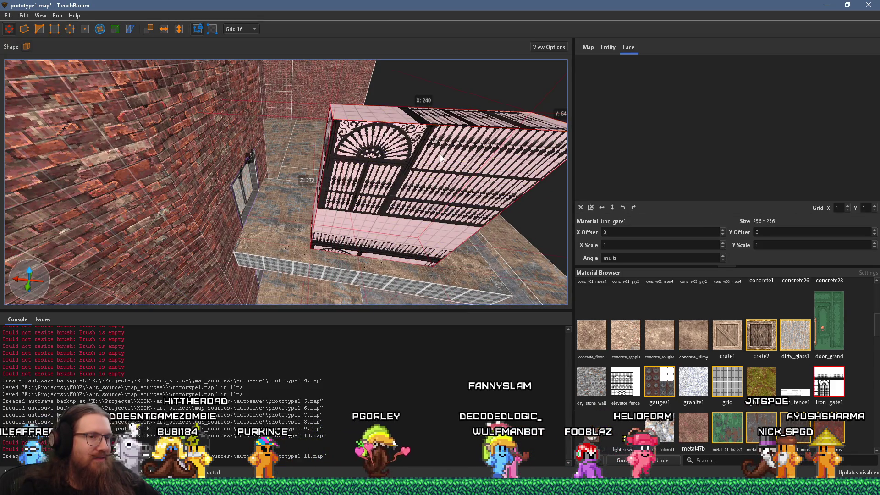
scroll(367, 137, "up", 5)
mouse_move(299, 108)
left_mouse_down()
mouse_move(285, 286)
mouse_move(294, 197)
mouse_move(285, 154)
mouse_move(266, 197)
left_mouse_up()
scroll(257, 211, "down", 5)
- Slide the gate brush left and size it to 144 wide by 208 tall
left_click_drag(245, 237, 202, 241)
left_click_drag(101, 235, 178, 232)
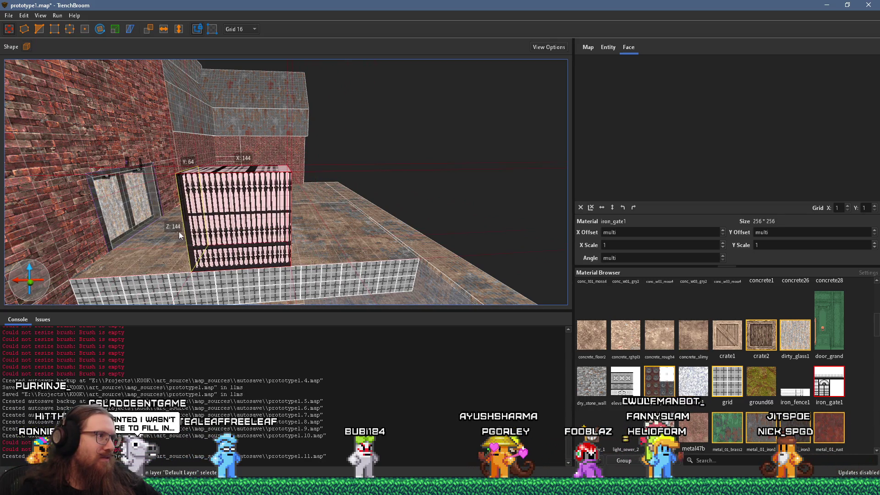
mouse_move(237, 178)
left_mouse_down()
mouse_move(251, 111)
mouse_move(253, 162)
mouse_move(263, 109)
mouse_move(268, 132)
left_mouse_up()
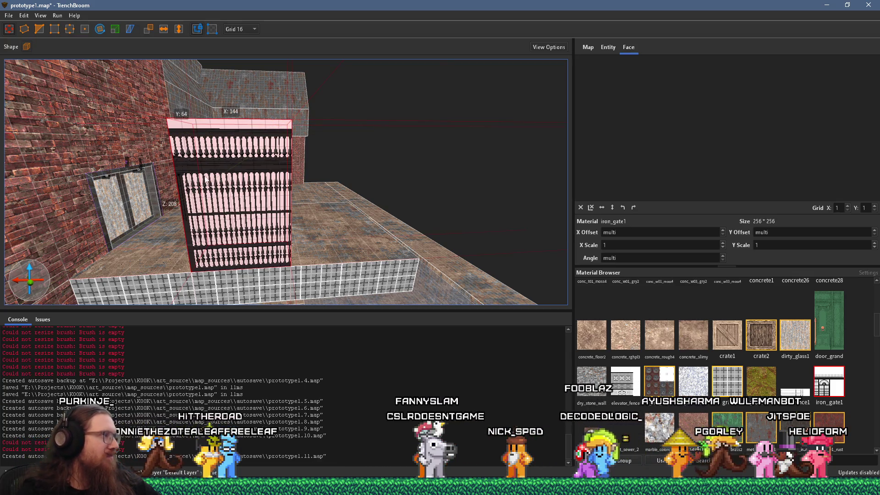
mouse_move(245, 151)
left_mouse_down()
mouse_move(204, 187)
mouse_move(246, 209)
mouse_move(320, 206)
mouse_move(175, 207)
left_mouse_up()
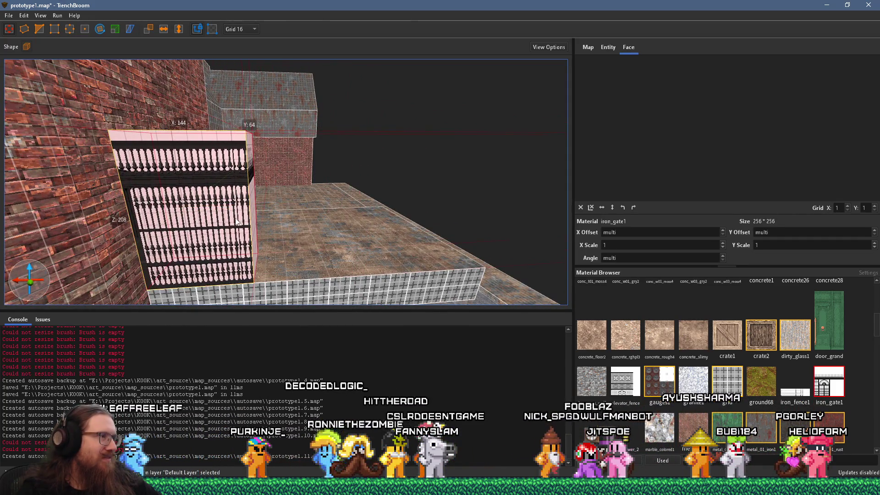
- Widen the gate brush to 352 units and trim off its arched section
mouse_move(252, 218)
left_mouse_down()
mouse_move(391, 219)
mouse_move(299, 221)
left_mouse_up()
scroll(328, 171, "up", 2)
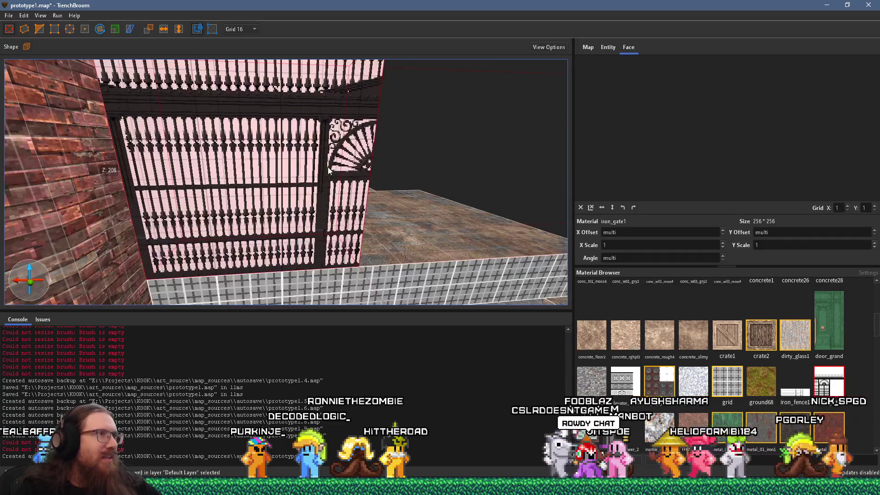
mouse_move(424, 164)
left_mouse_down()
mouse_move(277, 183)
mouse_move(317, 188)
left_mouse_up()
key("w")
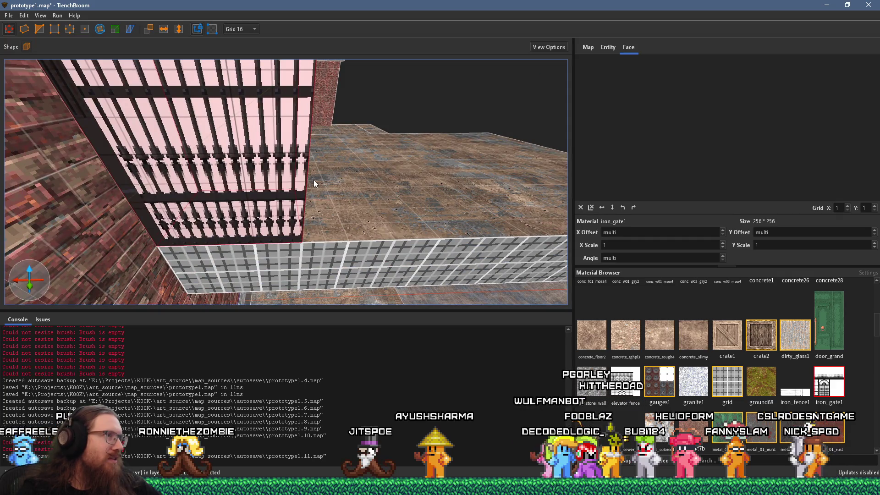
key("s")
mouse_move(307, 195)
left_mouse_down()
mouse_move(408, 190)
mouse_move(457, 174)
mouse_move(366, 180)
mouse_move(353, 132)
mouse_move(407, 130)
left_mouse_up()
key("w")
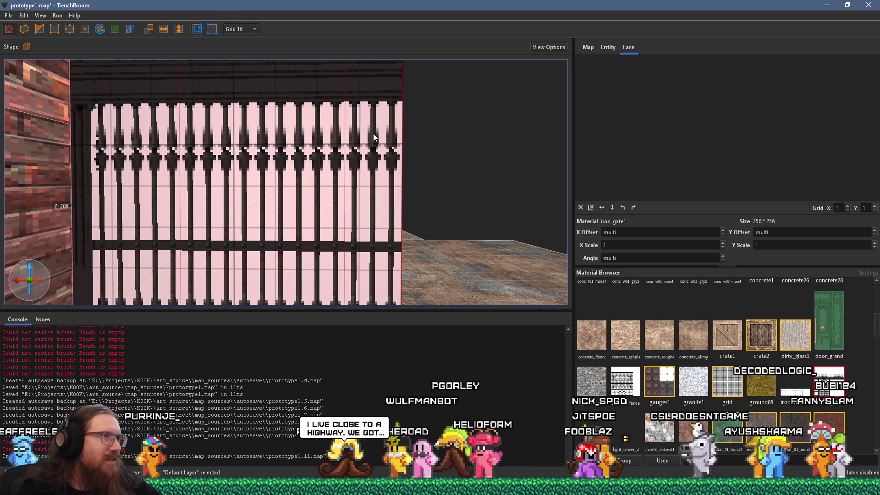
- Slide the second gate panel beside the first and deselect it
mouse_move(371, 136)
left_mouse_down()
mouse_move(291, 193)
mouse_move(435, 192)
mouse_move(415, 192)
left_mouse_up()
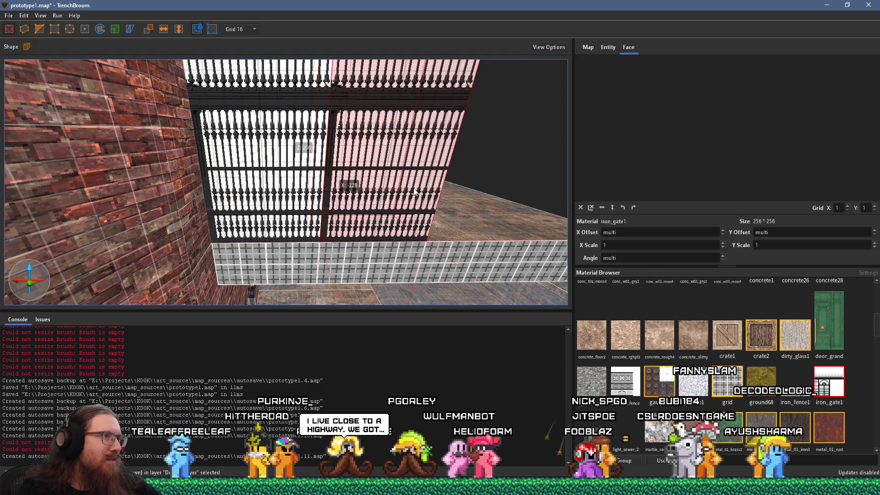
left_click_drag(294, 155, 294, 152)
scroll(294, 153, "up", 3)
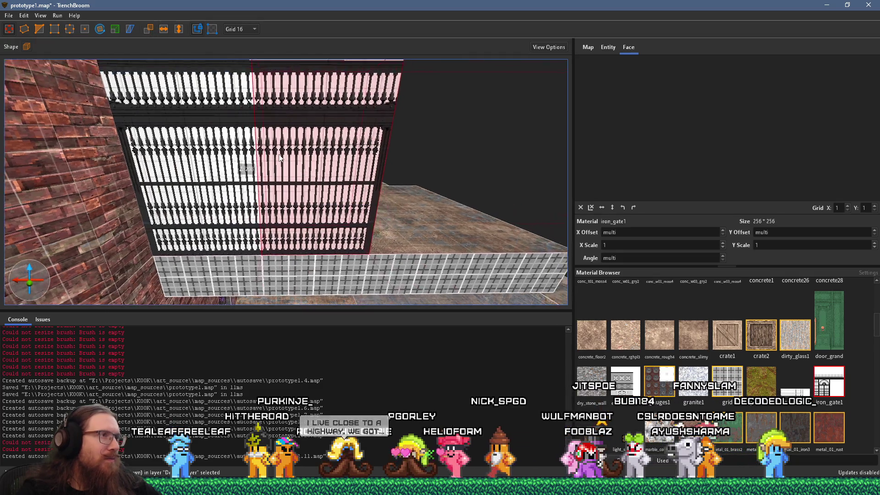
scroll(295, 153, "up", 2)
key("Escape")
mouse_move(323, 157)
left_mouse_down()
mouse_move(315, 152)
mouse_move(323, 198)
left_mouse_up()
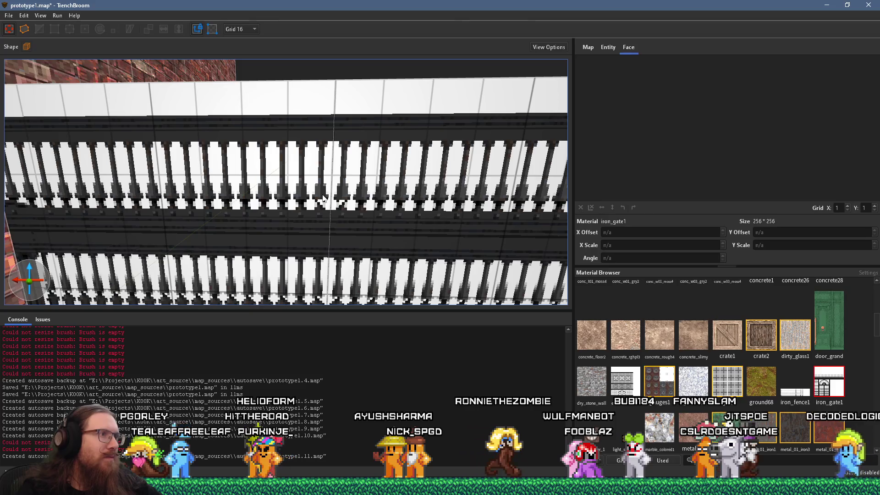
scroll(352, 199, "up", 3)
scroll(371, 203, "down", 3)
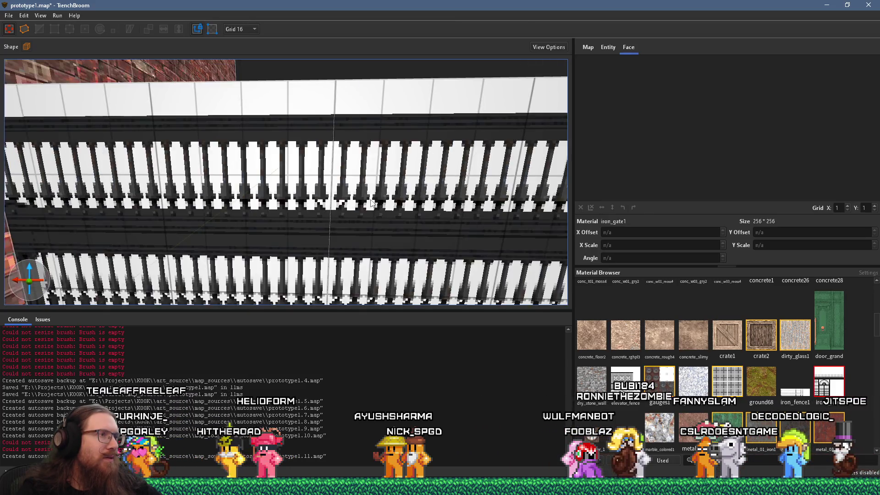
scroll(344, 200, "up", 3)
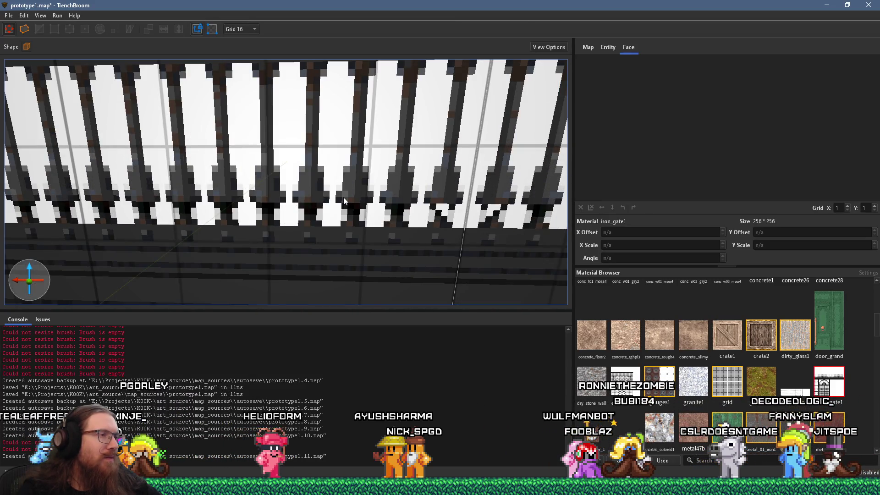
- Set the grid size to 4 units and view the gate from the side
left_click(240, 29)
left_click(243, 67)
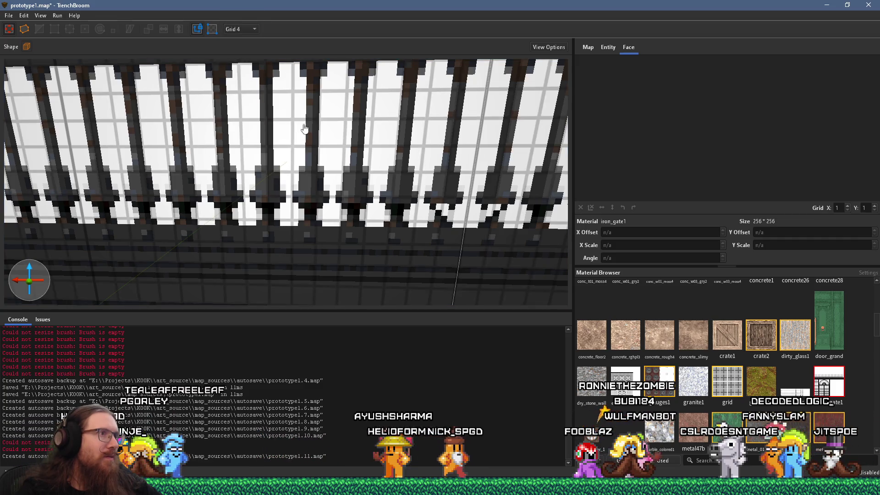
scroll(301, 133, "up", 1)
scroll(301, 133, "up", 1)
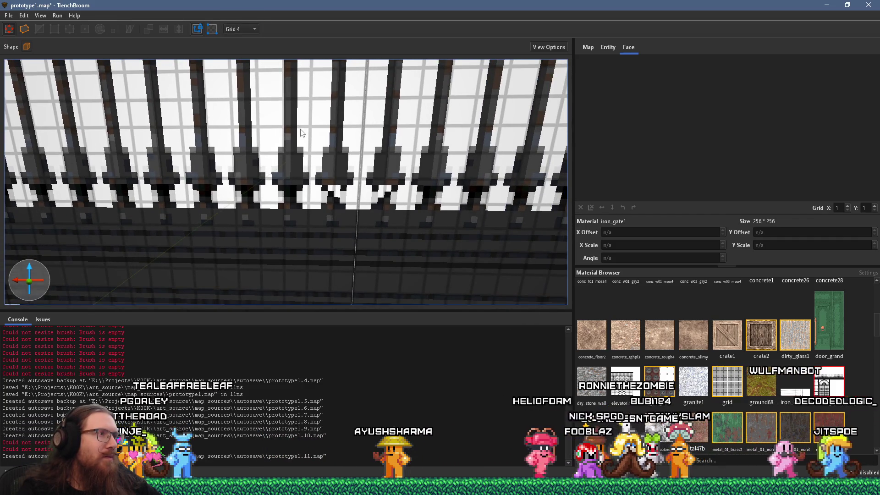
scroll(303, 133, "down", 5)
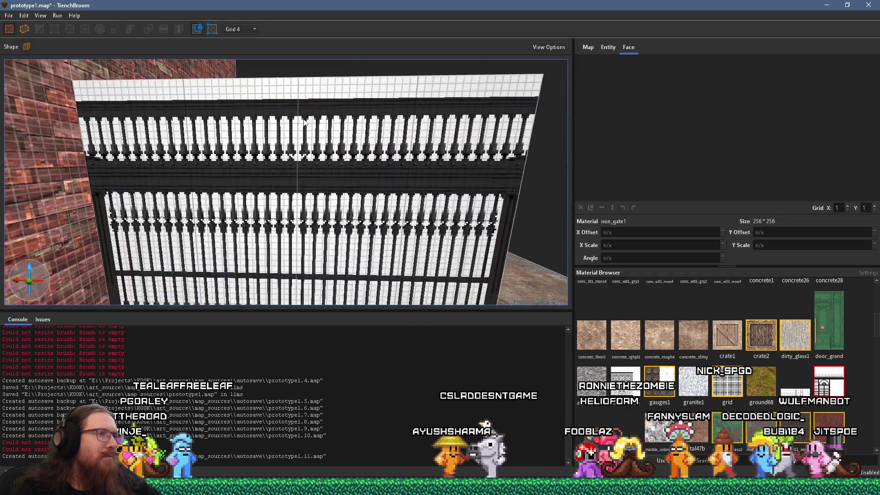
scroll(306, 127, "down", 10)
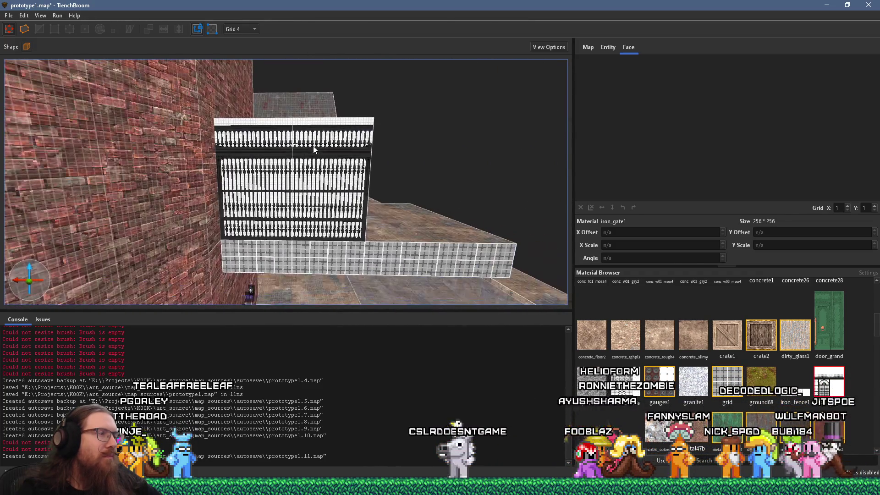
left_click_drag(339, 139, 115, 163)
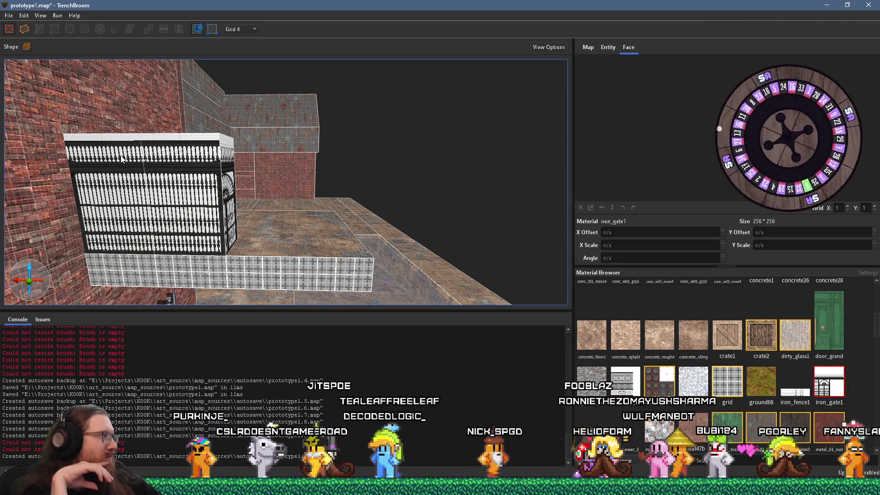
scroll(191, 238, "up", 3)
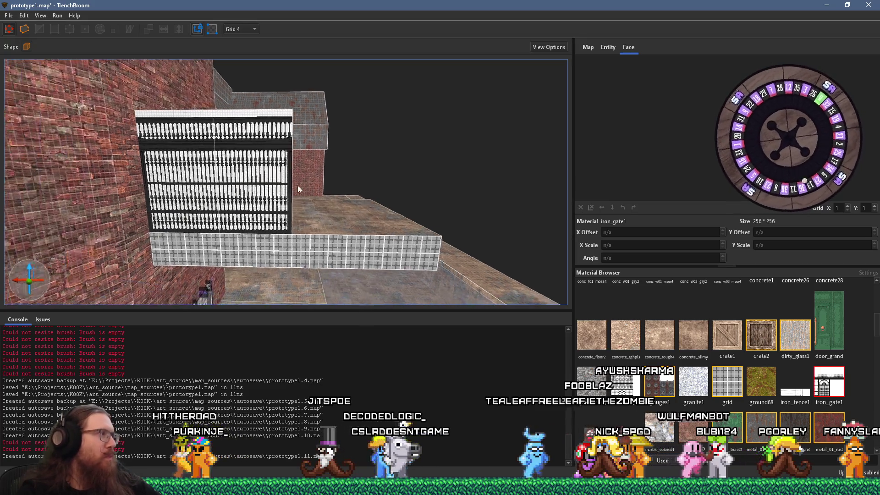
scroll(289, 196, "up", 2)
mouse_move(290, 196)
left_mouse_down()
mouse_move(210, 281)
mouse_move(282, 201)
left_mouse_up()
left_click(266, 166)
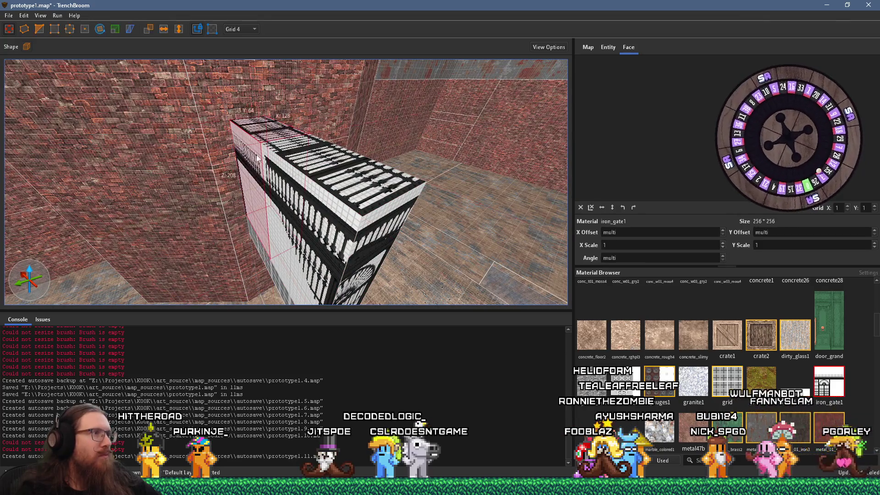
- Switch to a 2-unit grid and select the right-hand gate panel
left_click(239, 29)
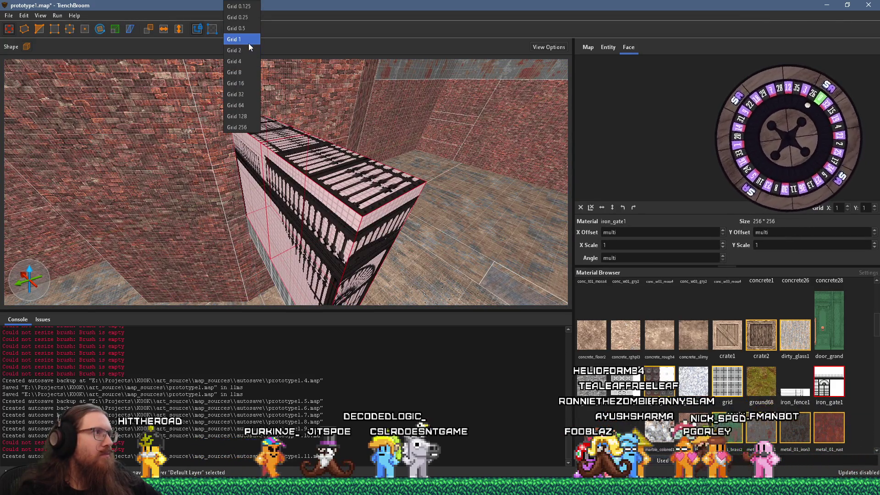
left_click(248, 48)
mouse_move(270, 92)
left_mouse_down()
mouse_move(296, 139)
mouse_move(237, 184)
mouse_move(410, 136)
mouse_move(265, 150)
mouse_move(164, 189)
mouse_move(248, 98)
mouse_move(259, 102)
mouse_move(255, 133)
mouse_move(252, 99)
left_mouse_up()
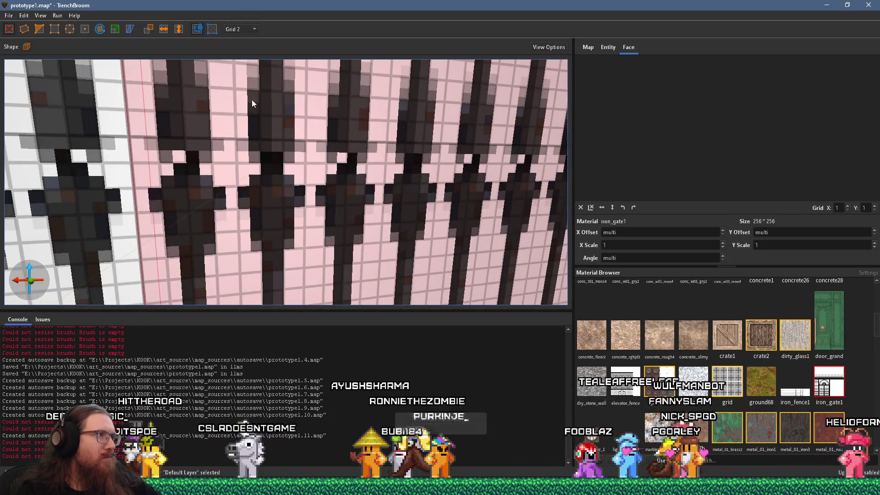
left_click_drag(102, 192, 118, 194)
left_click(118, 194)
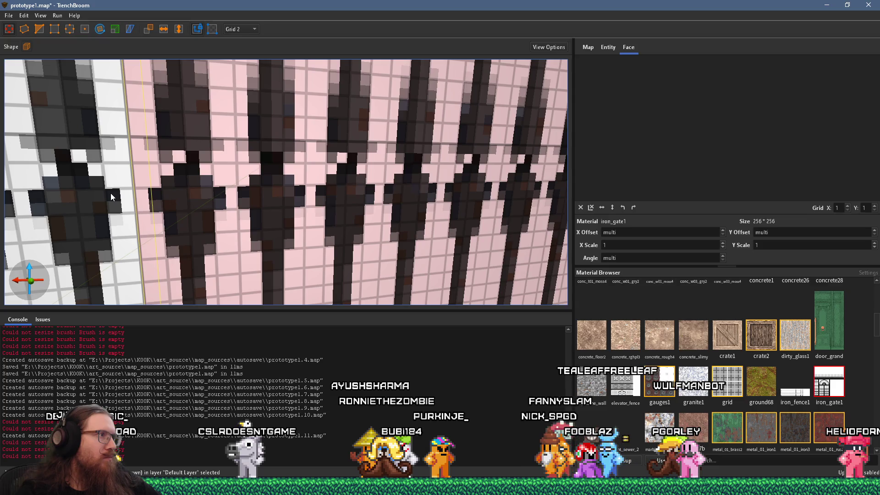
mouse_move(111, 193)
left_mouse_down()
mouse_move(139, 156)
mouse_move(141, 203)
left_mouse_up()
- Slide the panel left to close the gap with the first and check the fit
scroll(157, 192, "down", 5)
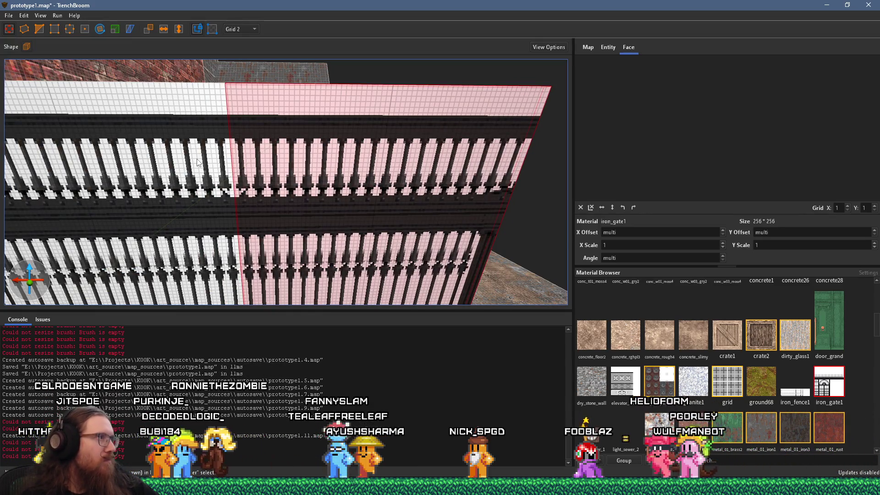
left_click_drag(242, 207, 246, 192)
scroll(248, 189, "up", 5)
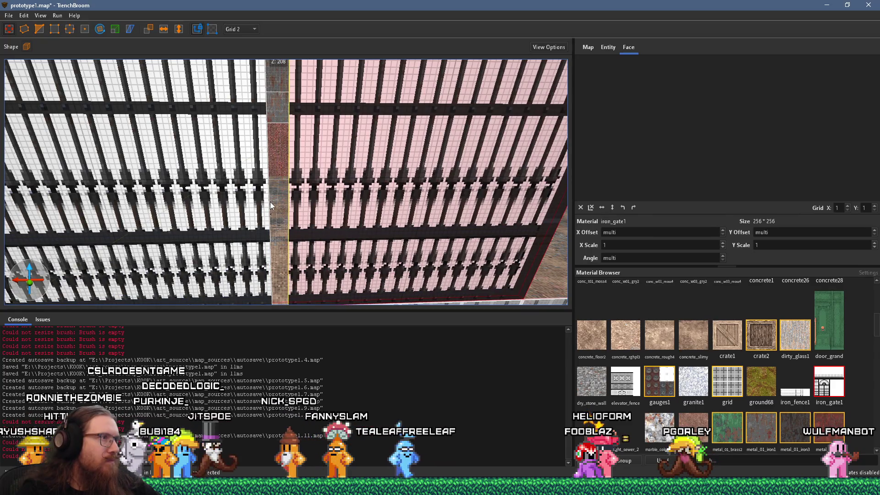
left_click_drag(313, 195, 312, 198)
scroll(312, 195, "down", 5)
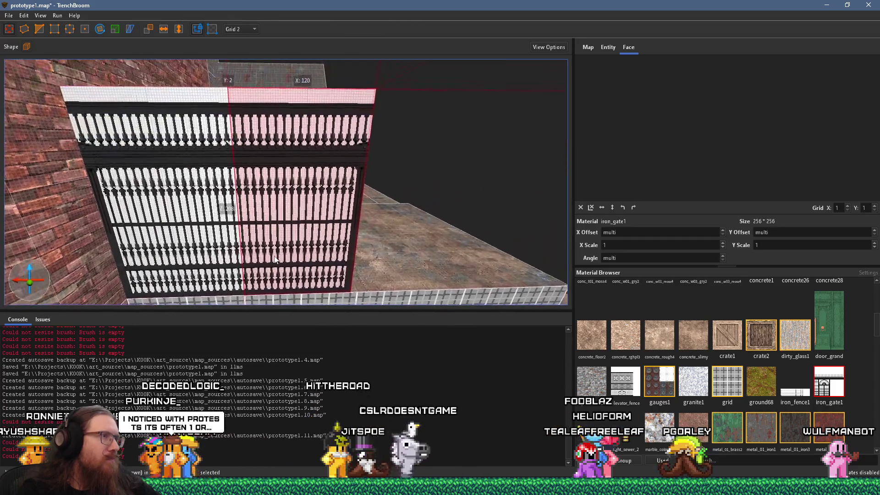
left_click_drag(280, 214, 166, 274)
mouse_move(200, 232)
left_mouse_down()
mouse_move(108, 224)
mouse_move(127, 233)
mouse_move(175, 199)
left_mouse_up()
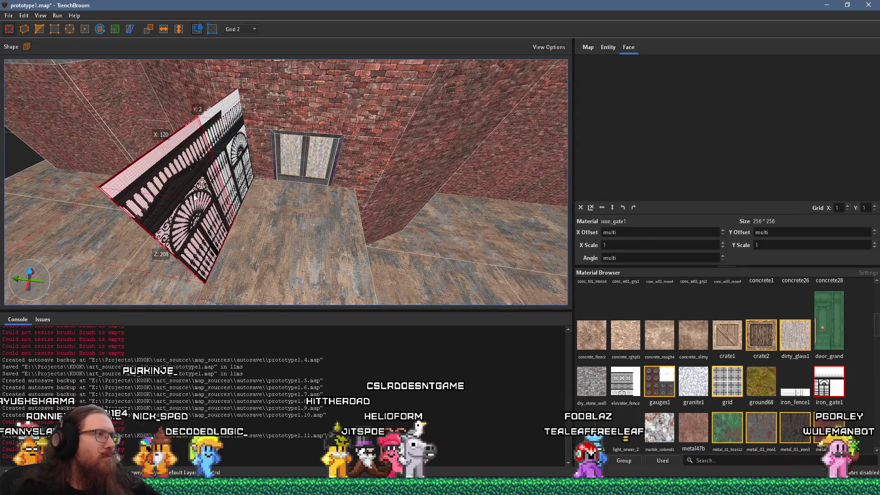
- Apply the skip material to the gate's thin edge faces
left_click(194, 198, "shift")
left_click_drag(247, 247, 526, 284)
key("ctrl+z")
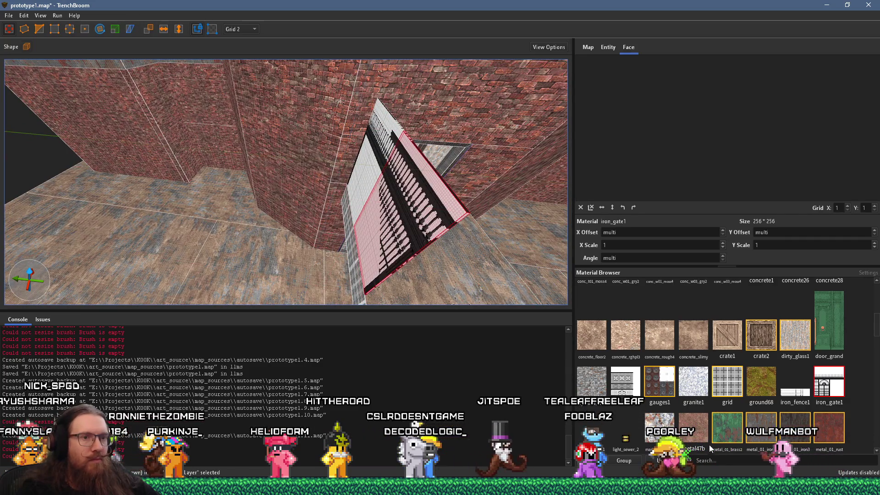
left_click(369, 165, "ctrl+shift")
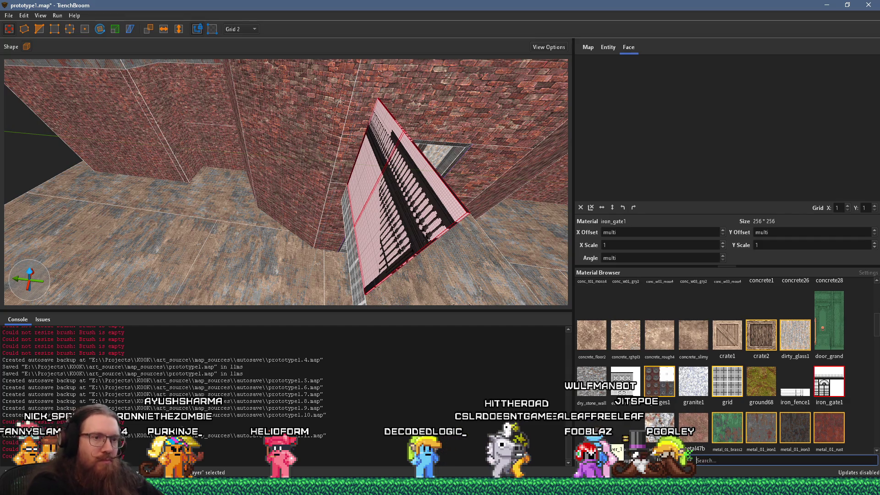
type("skip")
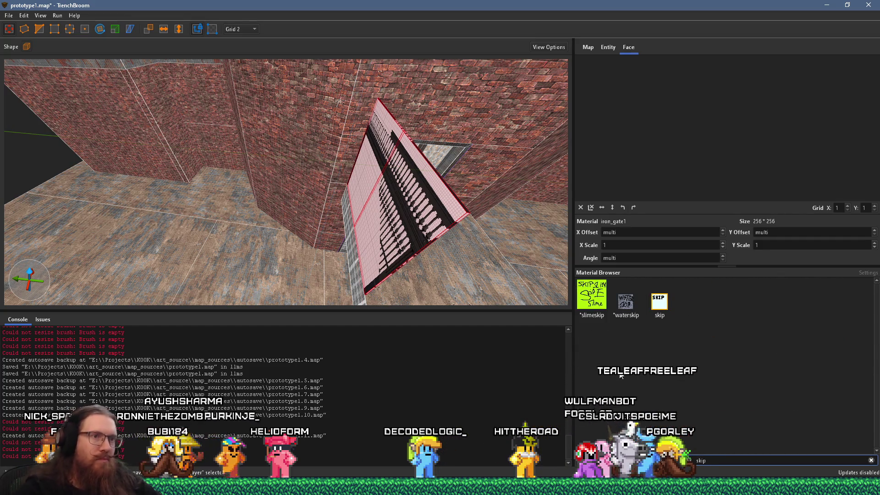
left_click(660, 302)
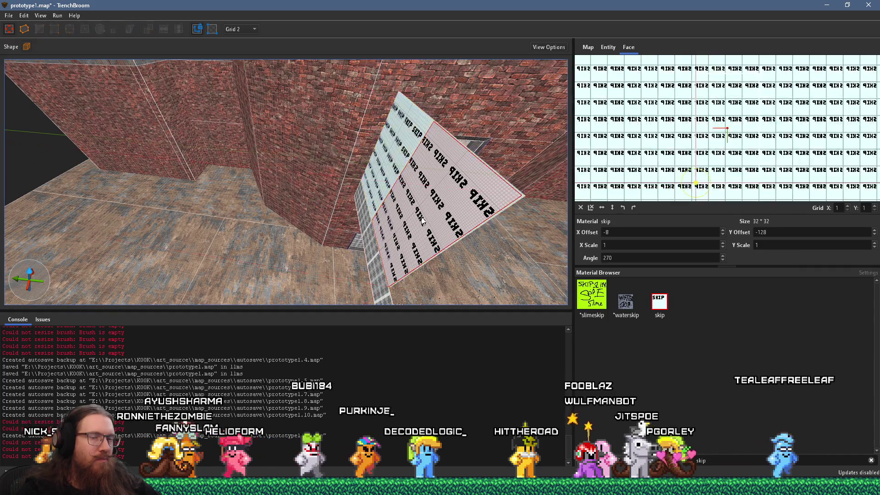
- Restore iron_gate1 on the gate's broad faces, including one wrongly given skip
double_click(715, 459)
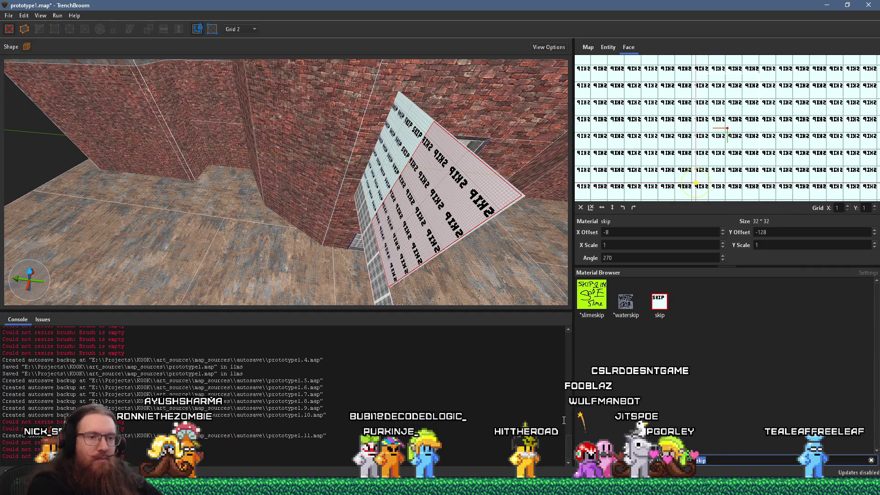
key("BackSpace")
scroll(703, 375, "down", 6)
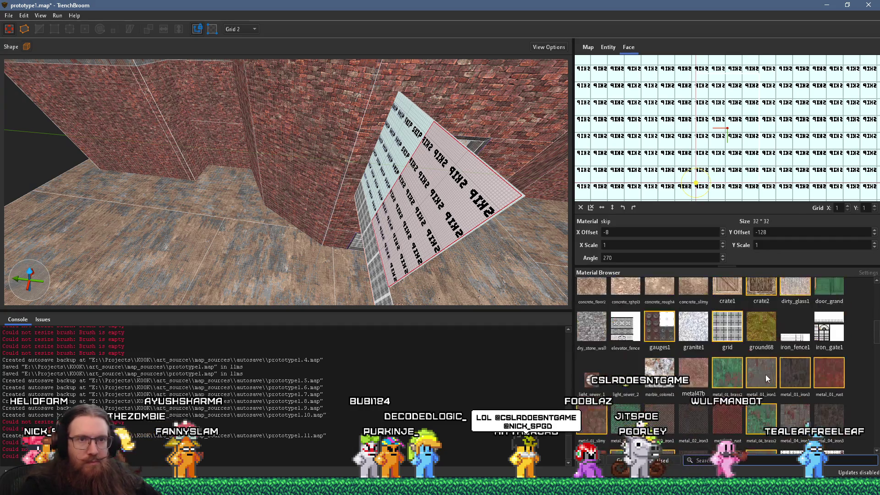
left_click(833, 387)
scroll(275, 184, "up", 3)
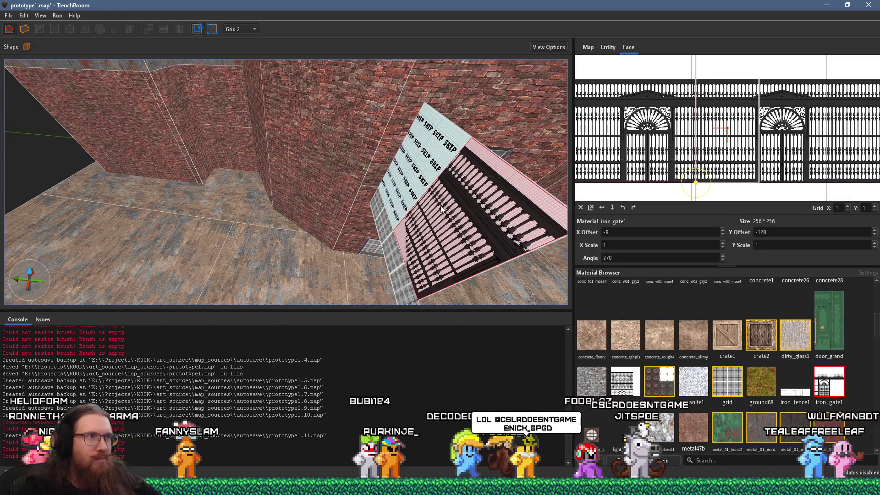
left_click(431, 151, "shift")
left_click(828, 381)
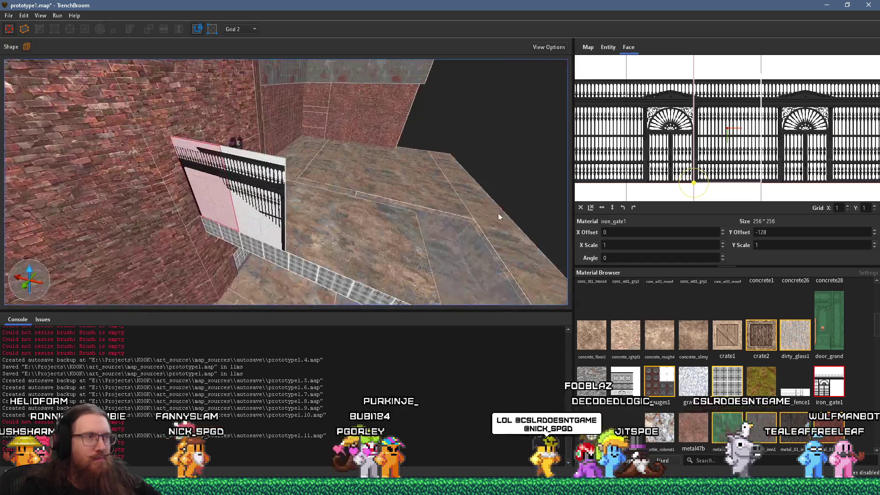
mouse_move(292, 172)
left_mouse_down()
mouse_move(330, 163)
mouse_move(296, 193)
left_mouse_up()
- Select the gate brush and place a duplicate right beside it
left_click(359, 181)
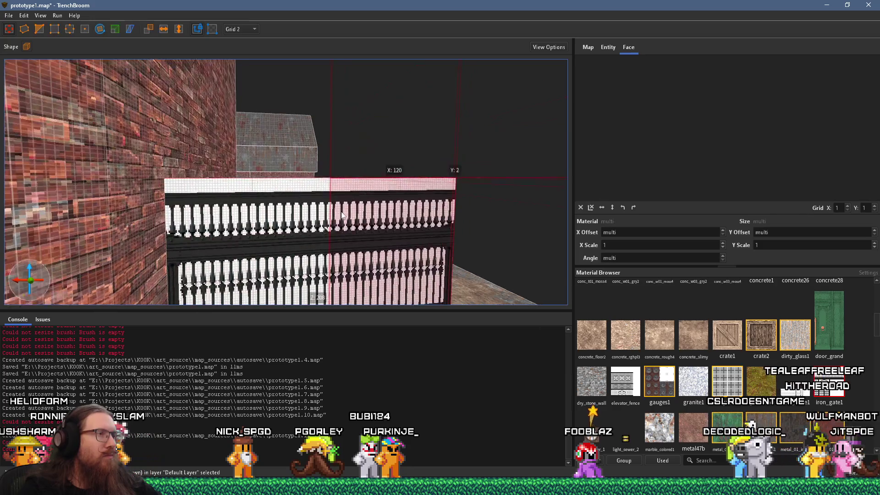
scroll(327, 113, "up", 3)
scroll(356, 113, "down", 3)
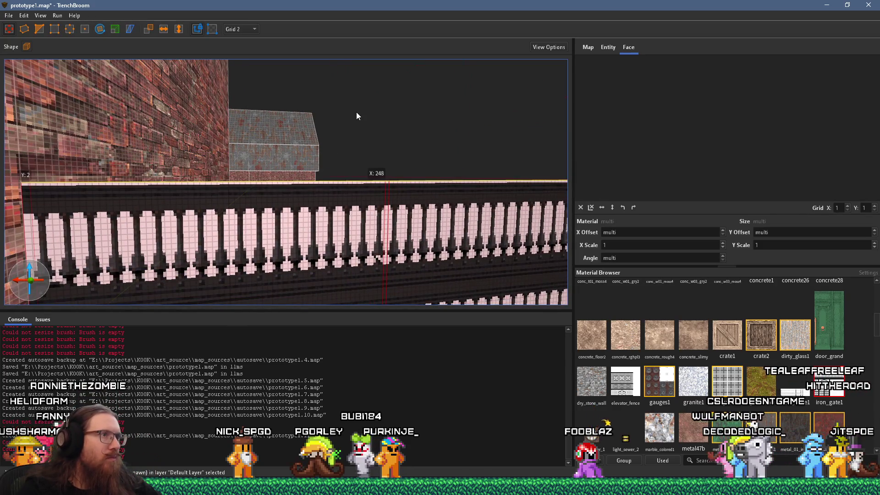
mouse_move(356, 115)
left_mouse_down()
mouse_move(372, 184)
mouse_move(298, 120)
left_mouse_up()
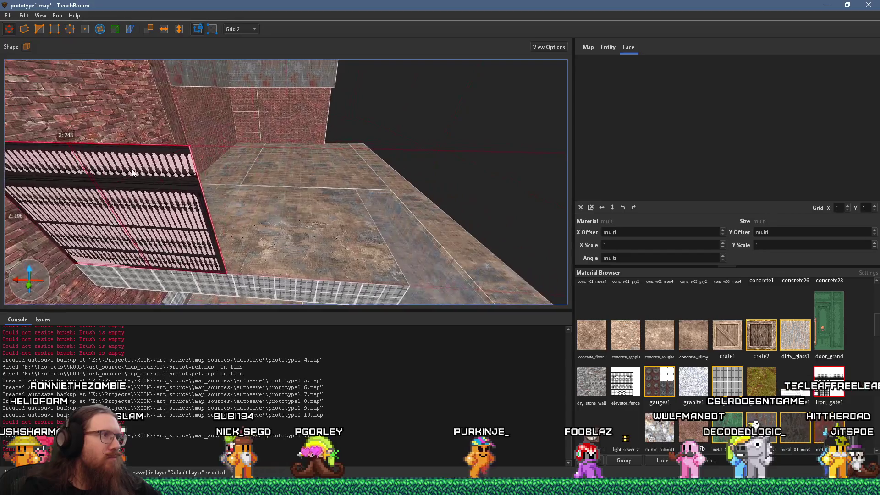
scroll(289, 110, "up", 4)
scroll(282, 106, "down", 5)
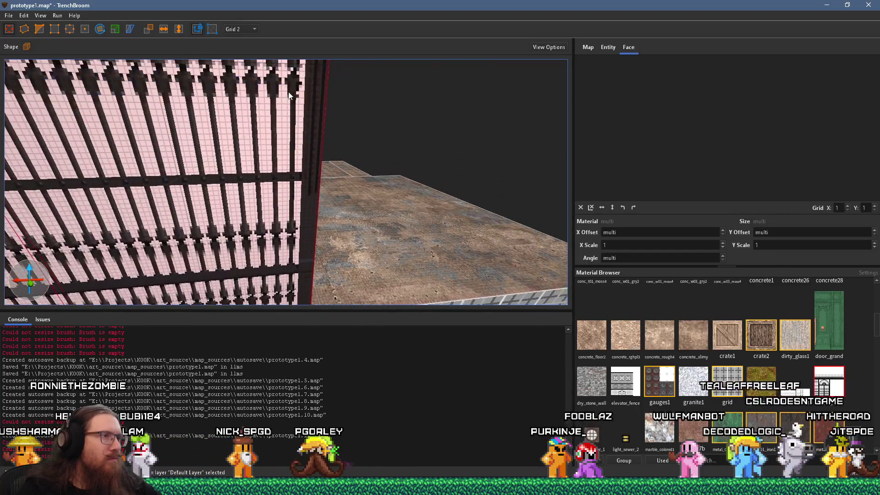
left_click_drag(286, 113, 508, 190)
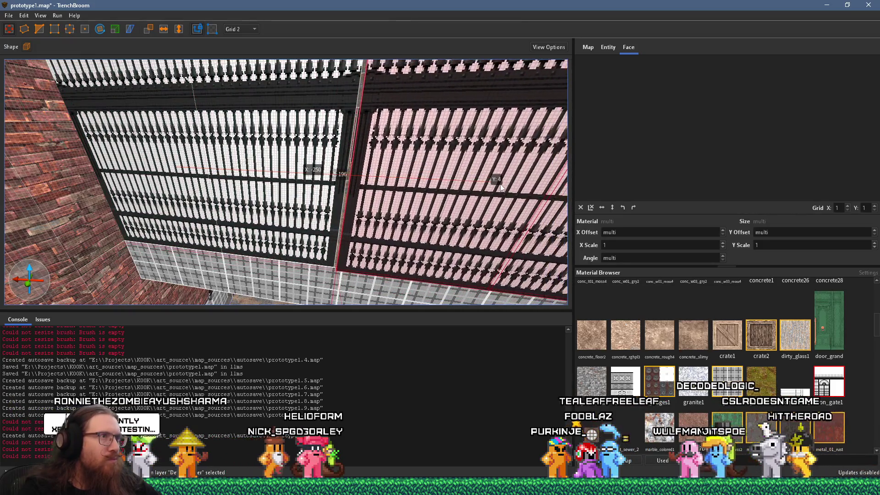
scroll(355, 236, "up", 5)
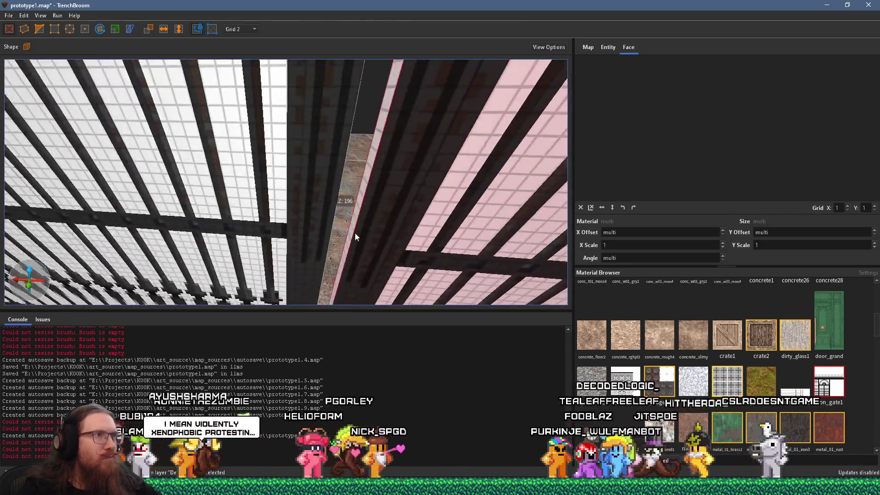
scroll(355, 232, "down", 5)
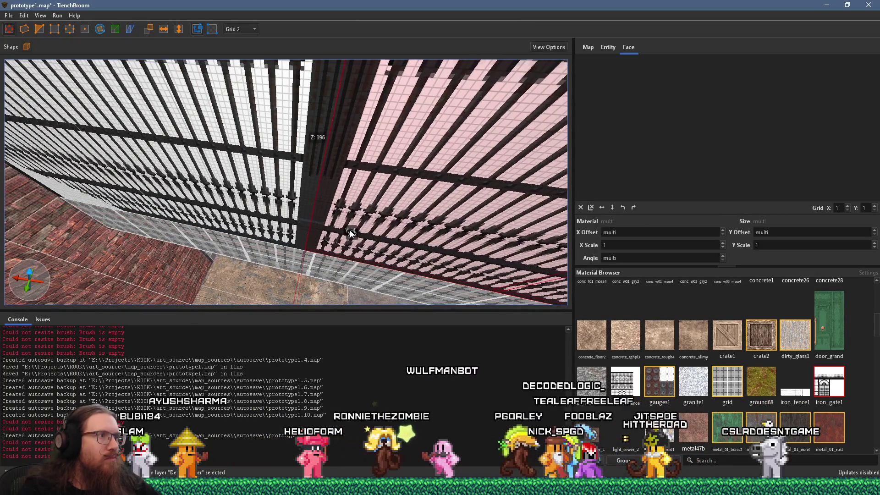
scroll(346, 179, "up", 5)
scroll(349, 184, "up", 2)
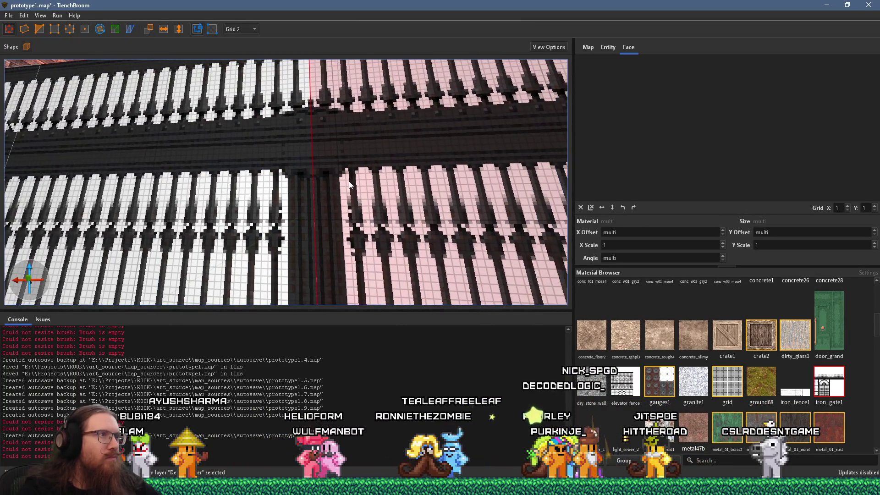
scroll(351, 184, "down", 4)
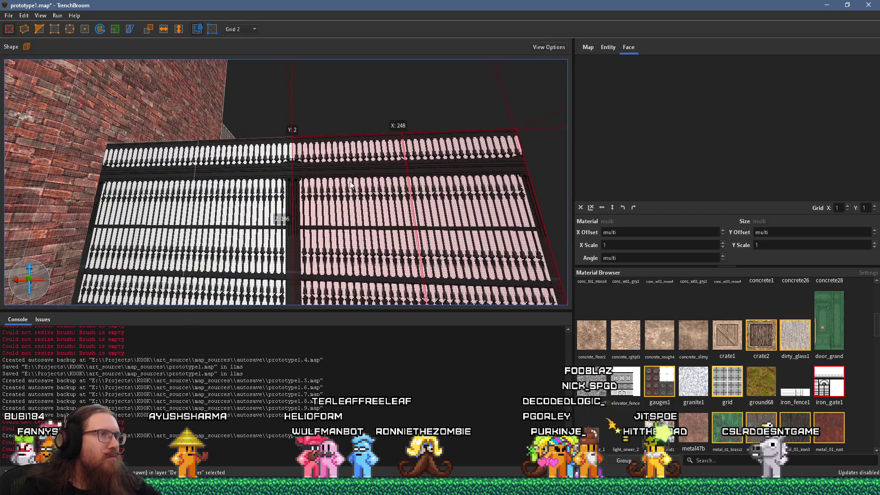
scroll(350, 185, "up", 5)
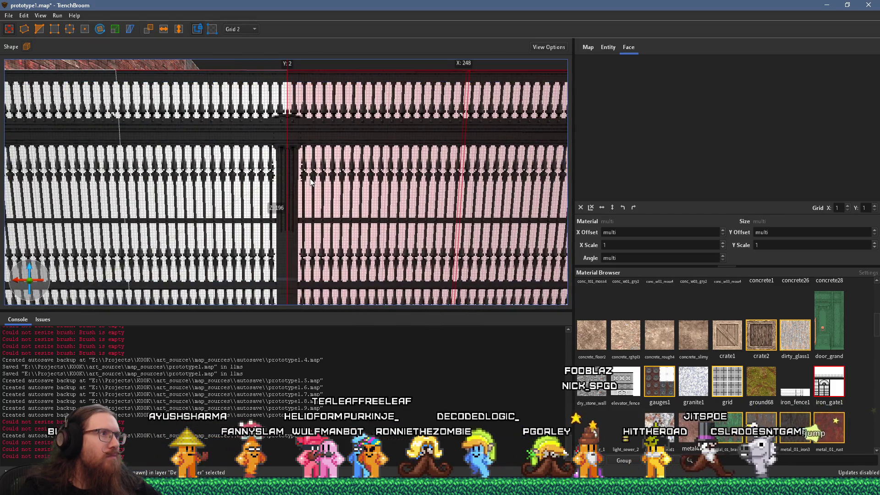
- Clear the selection, then select the three left gate sections
key("Escape")
scroll(367, 152, "down", 5)
left_click_drag(367, 151, 382, 180)
left_click(64, 230)
left_click(153, 229, "ctrl")
left_click(247, 229, "ctrl")
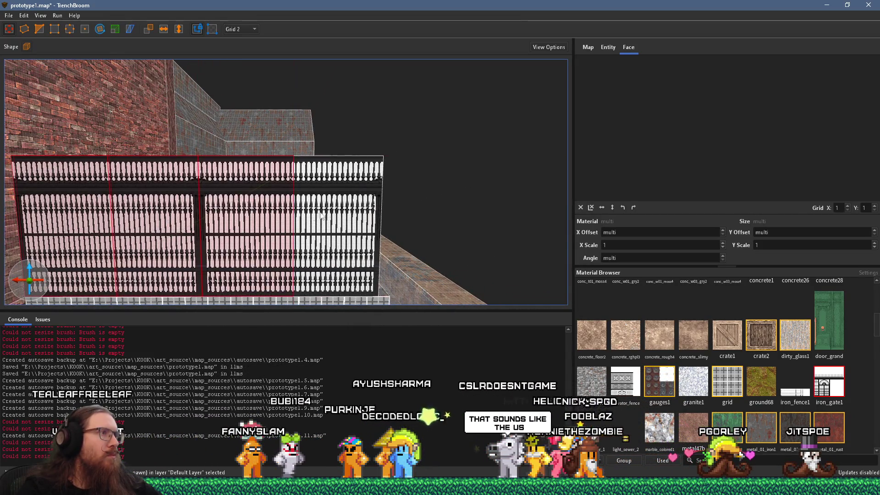
- Add the last gate section and convert all selected brushes into a func_detail_fence entity
left_click(327, 216, "ctrl")
right_click(327, 215)
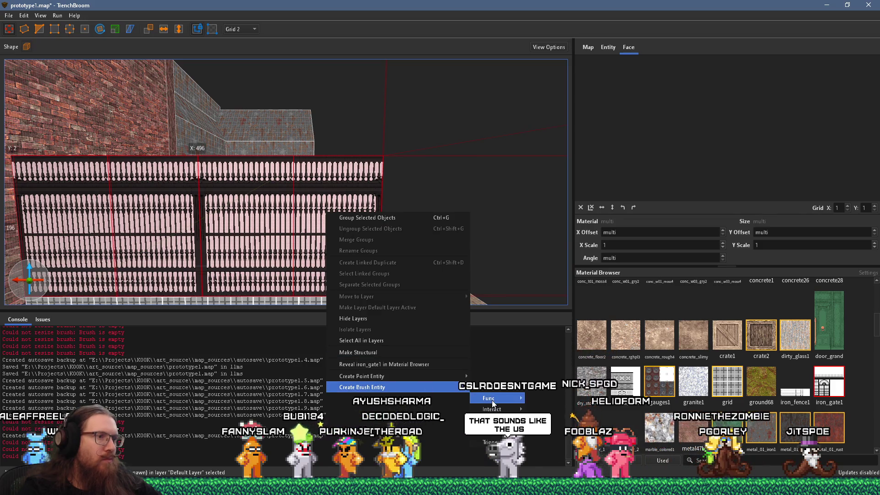
mouse_move(493, 403)
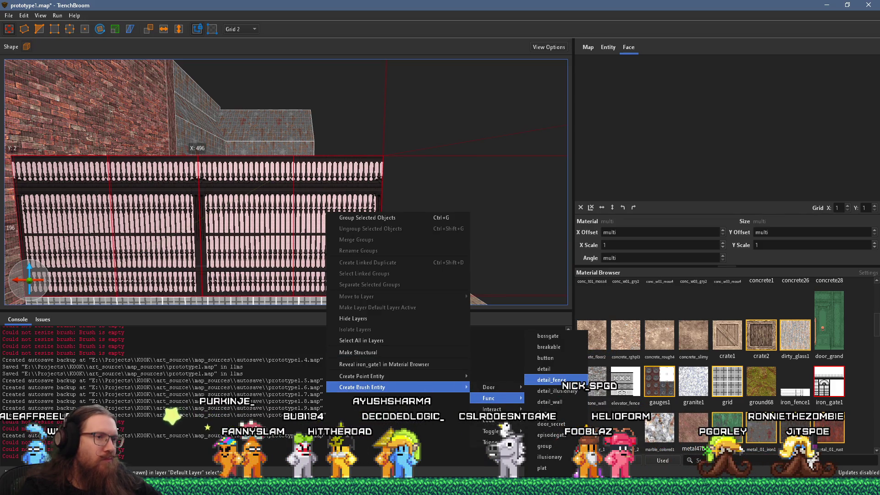
left_click(552, 380)
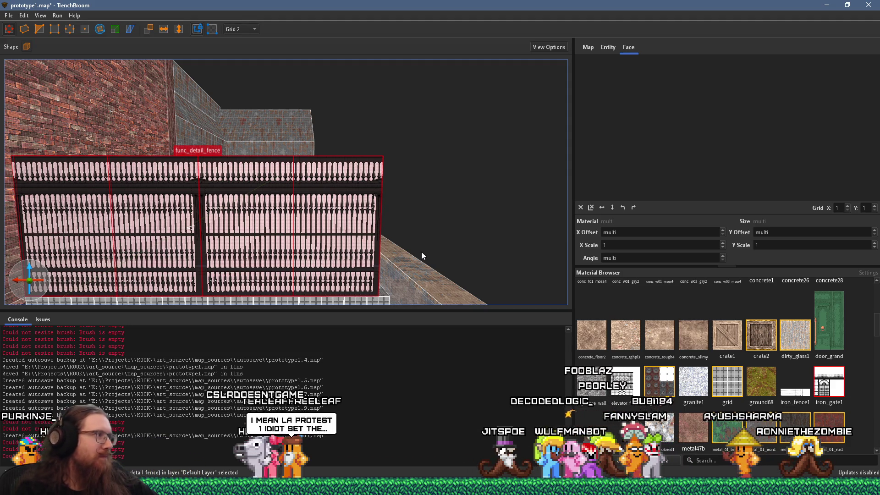
scroll(413, 240, "down", 3)
mouse_move(214, 289)
left_mouse_down()
mouse_move(260, 188)
mouse_move(345, 254)
mouse_move(357, 231)
mouse_move(388, 224)
mouse_move(85, 128)
left_mouse_up()
- Texture the raised platform's top face with metal_01_iron1 and orbit past the func_detail_wall slab
left_click(241, 186, "shift")
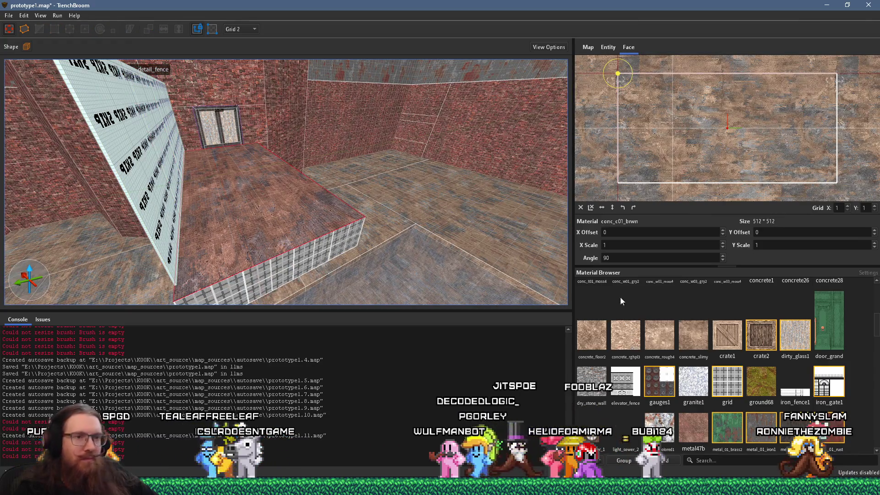
left_click(769, 436)
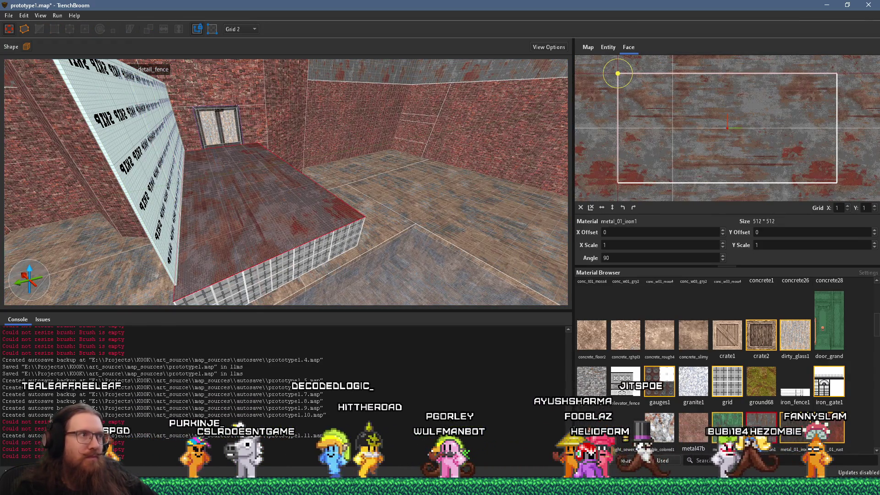
mouse_move(338, 251)
left_mouse_down()
mouse_move(317, 232)
mouse_move(295, 174)
mouse_move(298, 144)
mouse_move(393, 126)
left_mouse_up()
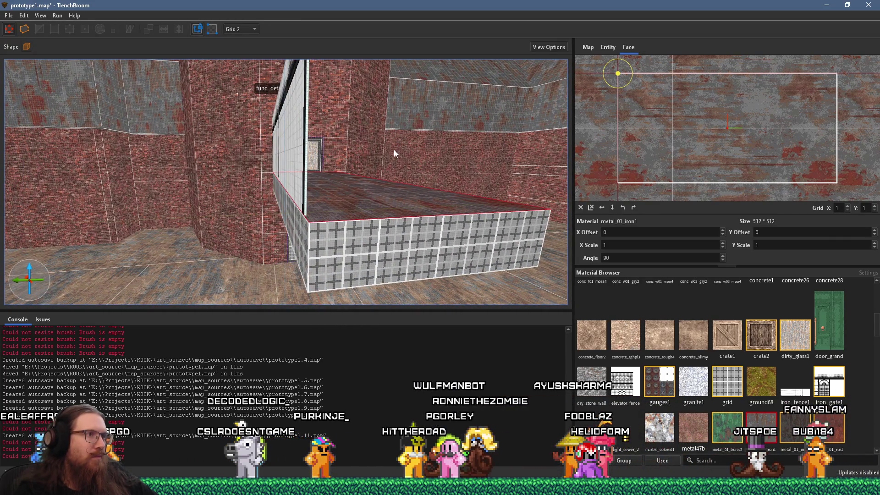
mouse_move(397, 210)
left_mouse_down()
mouse_move(474, 166)
mouse_move(383, 196)
mouse_move(474, 183)
mouse_move(260, 172)
mouse_move(238, 219)
mouse_move(293, 208)
mouse_move(346, 170)
mouse_move(186, 175)
mouse_move(404, 136)
mouse_move(364, 206)
mouse_move(242, 212)
mouse_move(124, 162)
mouse_move(41, 158)
mouse_move(295, 170)
left_mouse_up()
- Inspect the slab's wall face texture and lower its Y offset
left_click(351, 178)
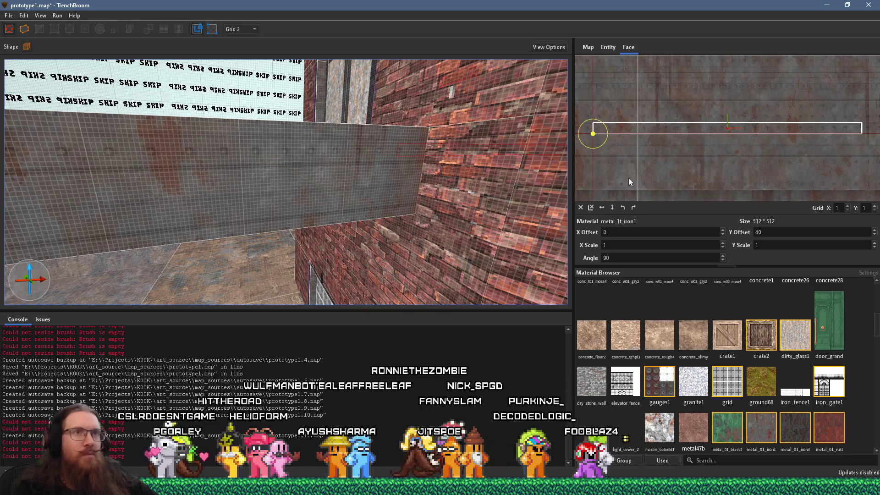
left_click(371, 168)
scroll(688, 153, "up", 4)
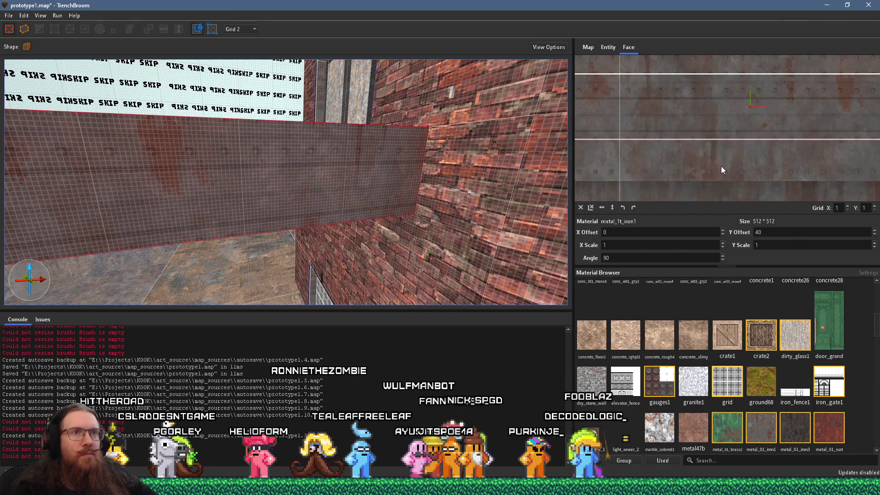
scroll(726, 141, "up", 4)
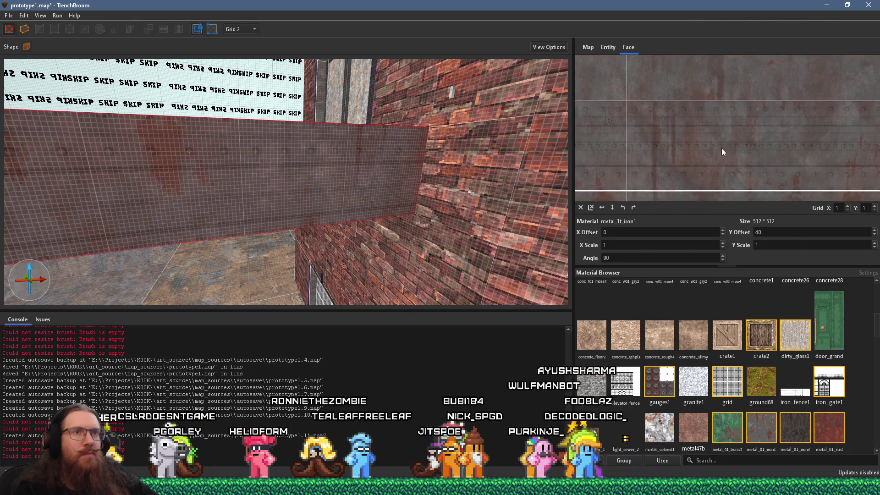
mouse_move(724, 134)
left_mouse_down()
mouse_move(721, 86)
mouse_move(717, 112)
mouse_move(732, 133)
left_mouse_up()
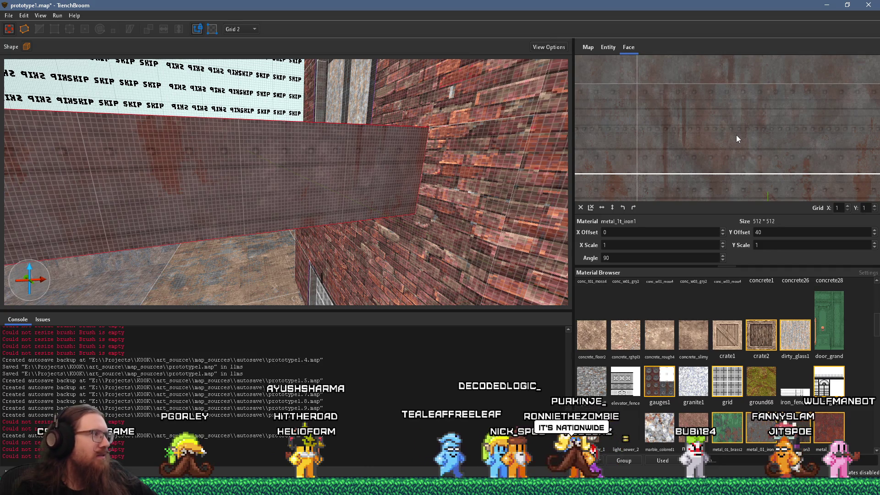
mouse_move(564, 154)
left_mouse_down()
mouse_move(331, 168)
mouse_move(367, 186)
mouse_move(452, 160)
mouse_move(422, 173)
mouse_move(242, 183)
mouse_move(517, 136)
mouse_move(444, 147)
mouse_move(433, 174)
left_mouse_up()
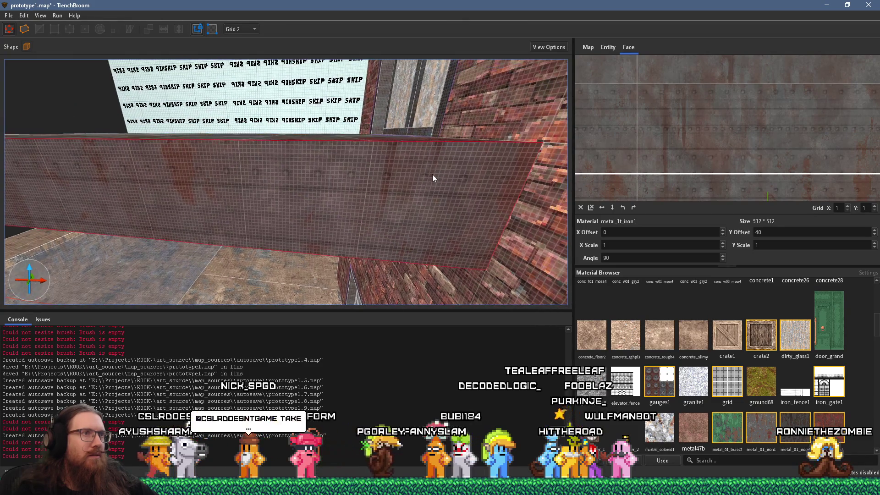
scroll(616, 185, "down", 3)
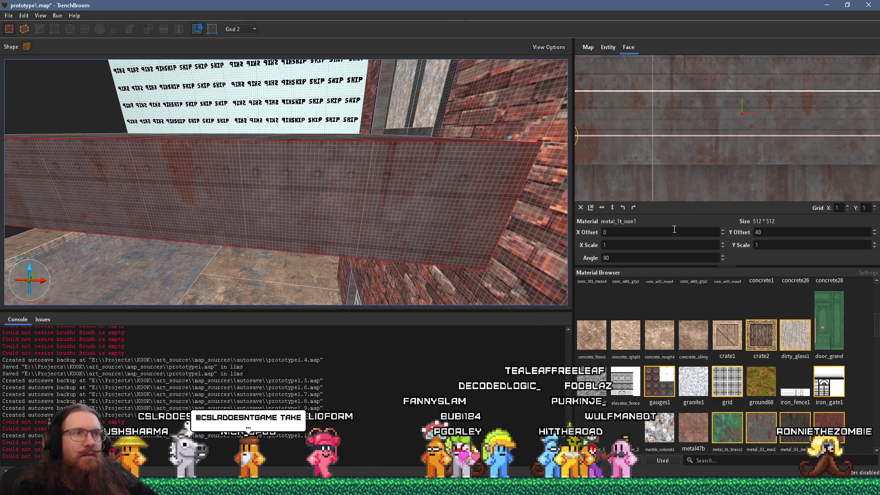
scroll(783, 231, "down", 2)
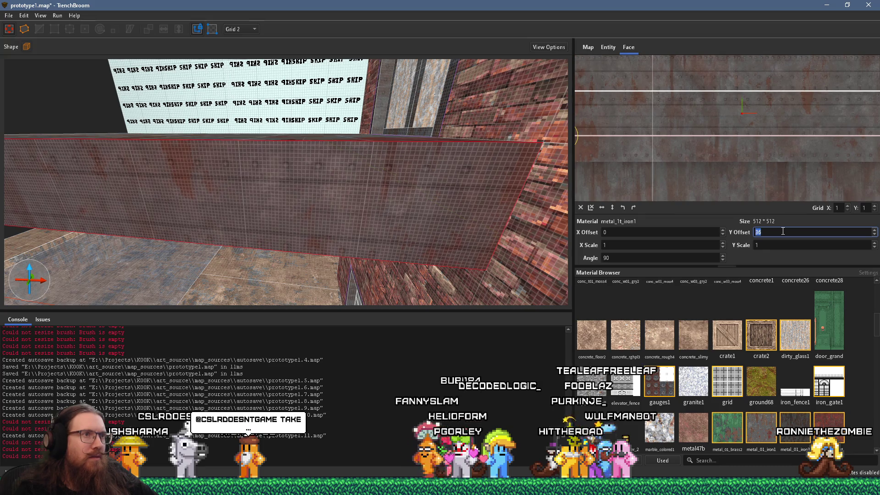
scroll(783, 232, "down", 2)
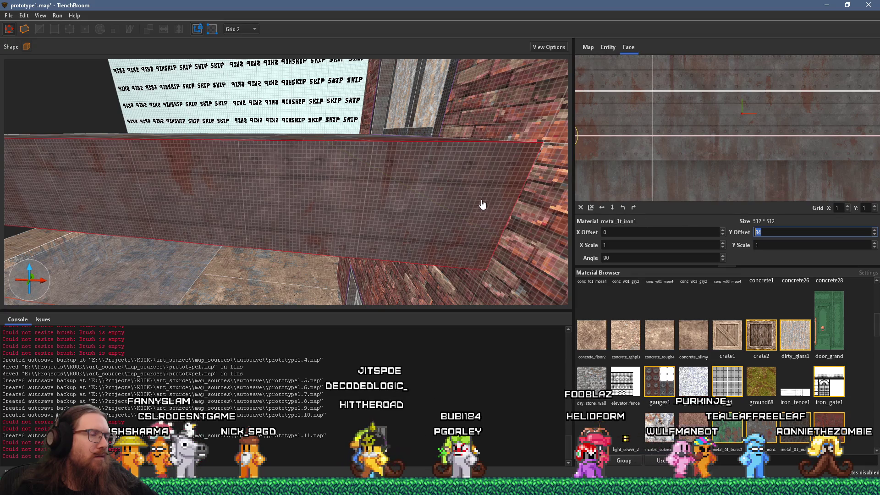
- Flatten the rusty iron brush into a 16-unit ledge and set its face's Y offset to 32
left_click(441, 239)
left_click_drag(400, 286, 433, 213)
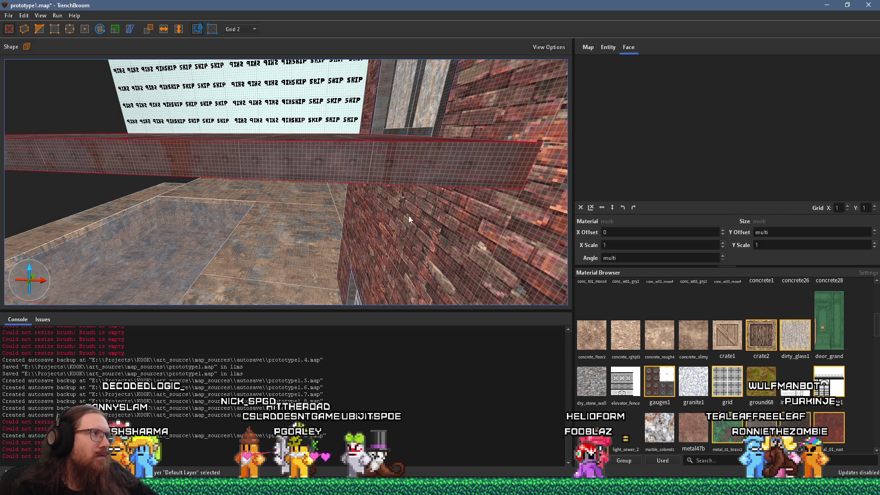
scroll(421, 214, "down", 5)
scroll(399, 179, "up", 6)
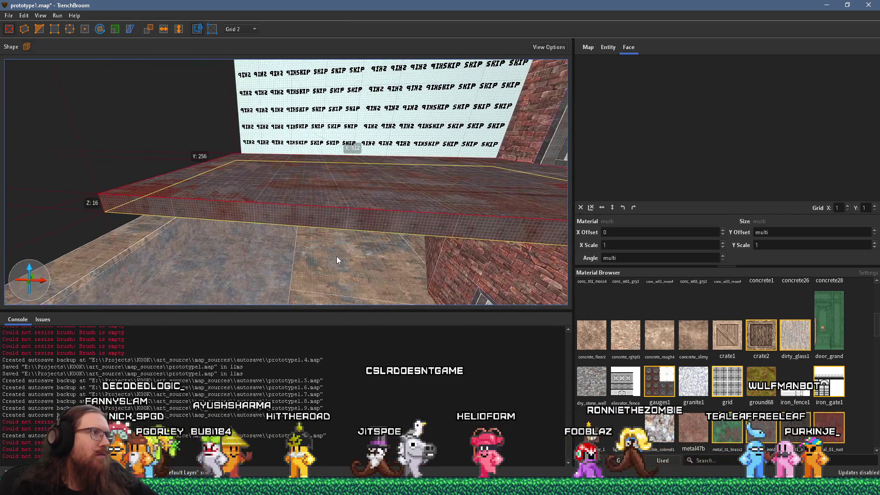
scroll(353, 227, "up", 6)
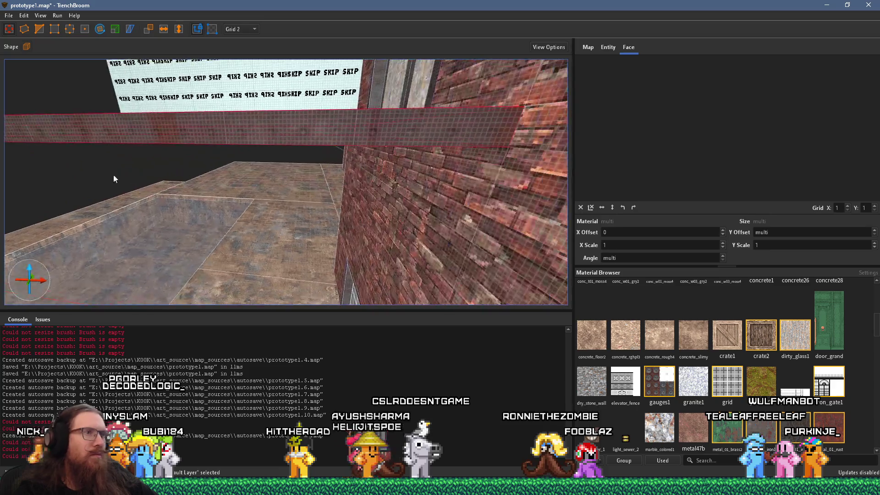
left_click(290, 139, "shift")
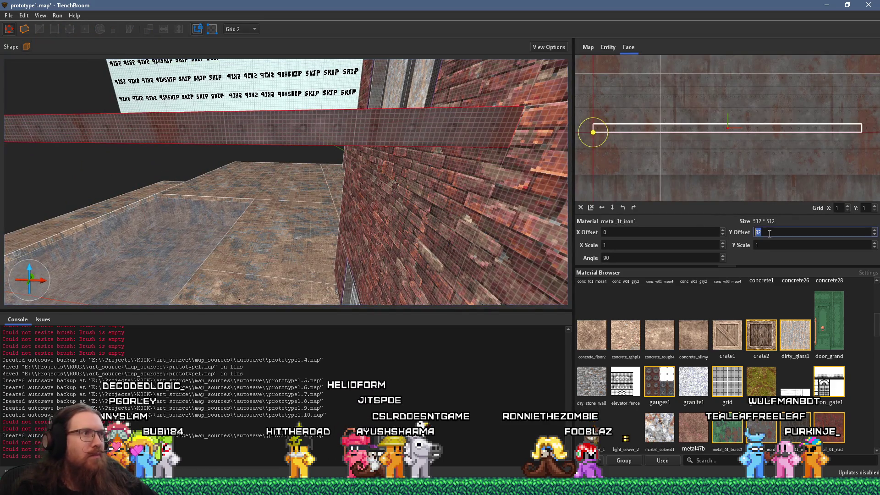
mouse_move(357, 160)
left_mouse_down()
mouse_move(395, 178)
mouse_move(395, 208)
mouse_move(344, 191)
mouse_move(458, 174)
mouse_move(466, 186)
left_mouse_up()
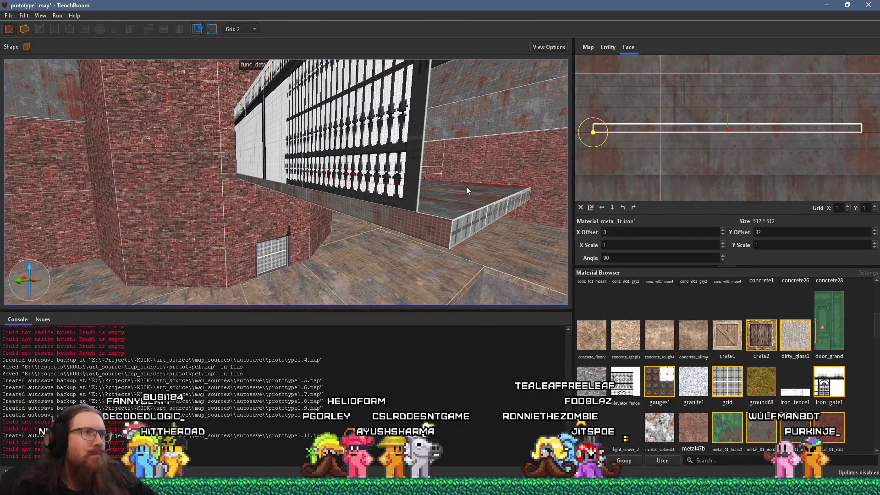
key("Escape")
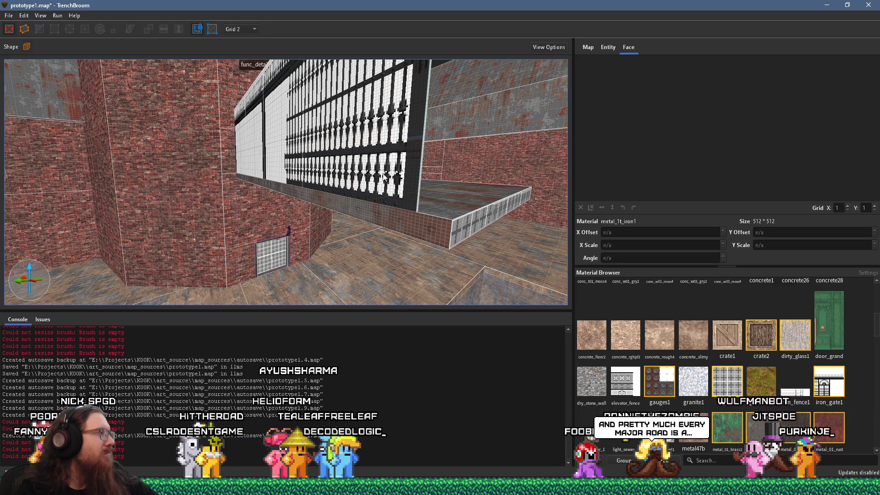
scroll(387, 182, "up", 5)
scroll(363, 184, "down", 5)
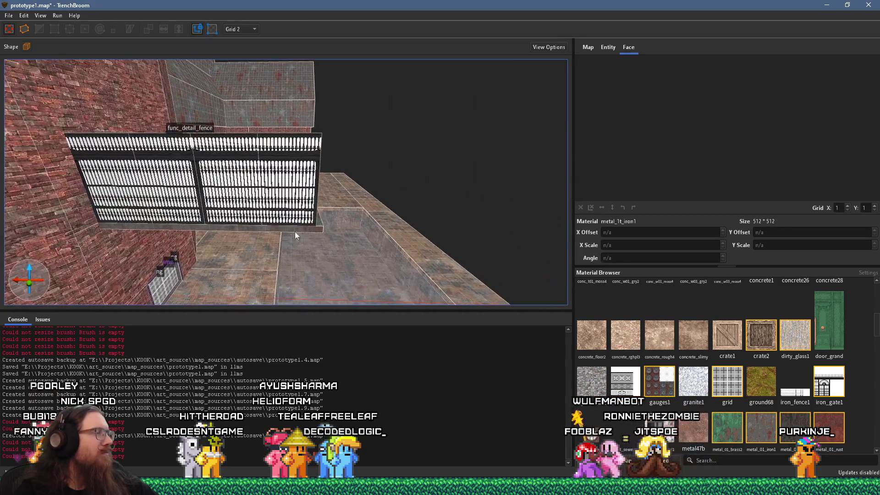
scroll(402, 240, "up", 2)
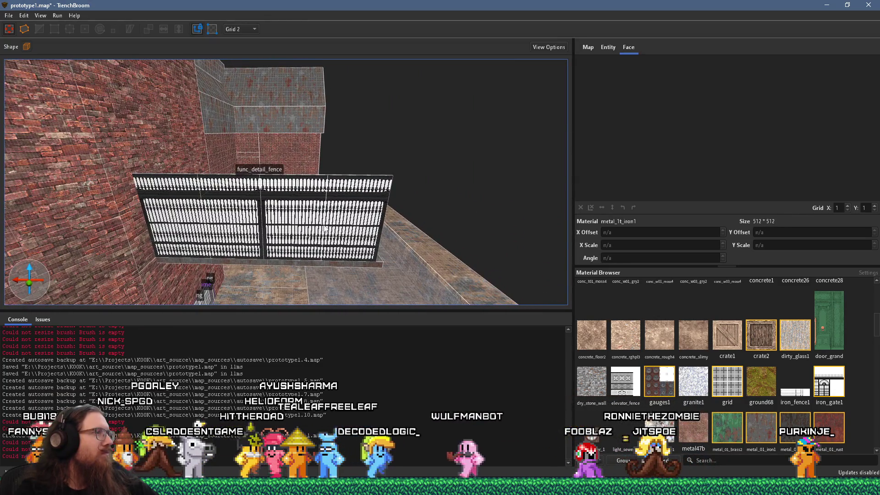
left_click(369, 213)
scroll(397, 210, "down", 3)
scroll(93, 199, "up", 5)
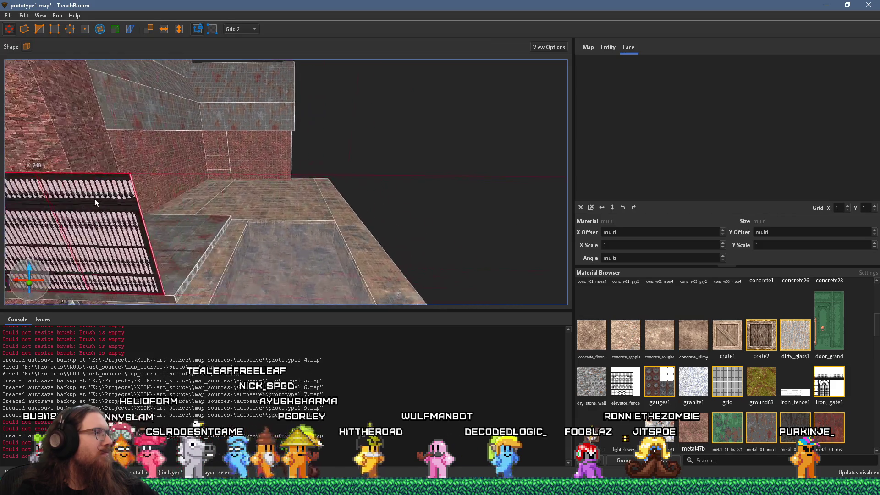
scroll(181, 208, "up", 6)
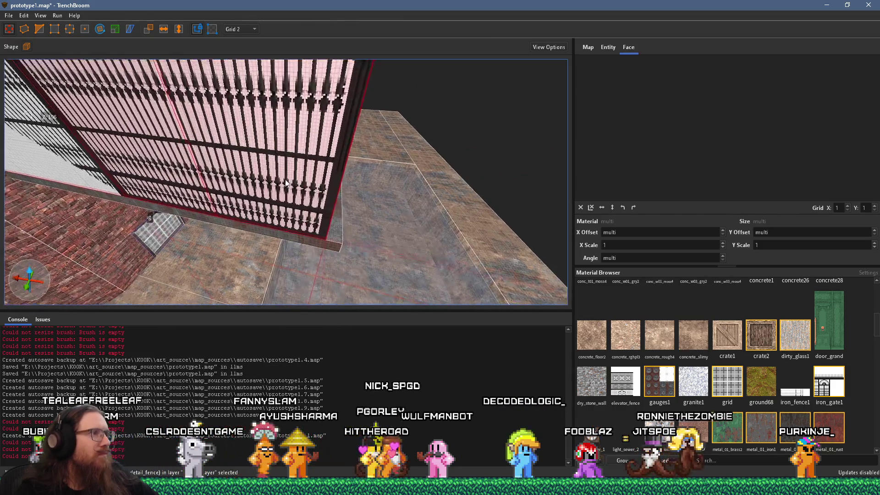
scroll(389, 147, "up", 5)
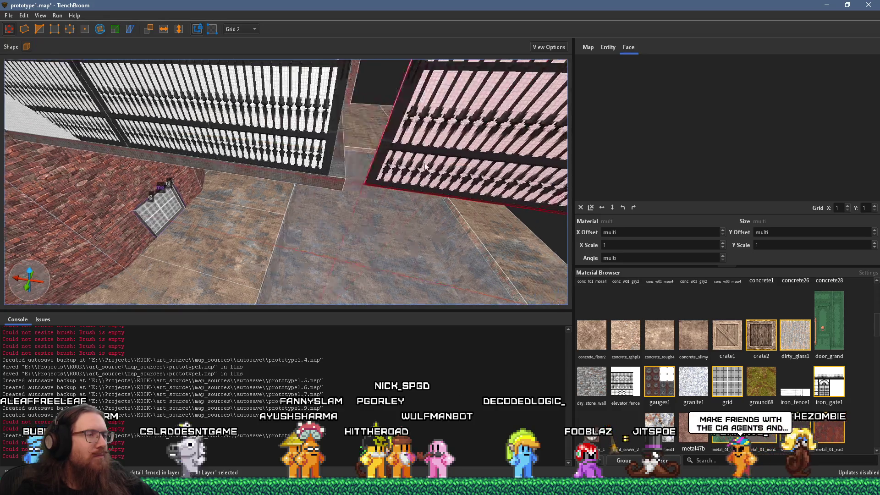
scroll(394, 170, "up", 5)
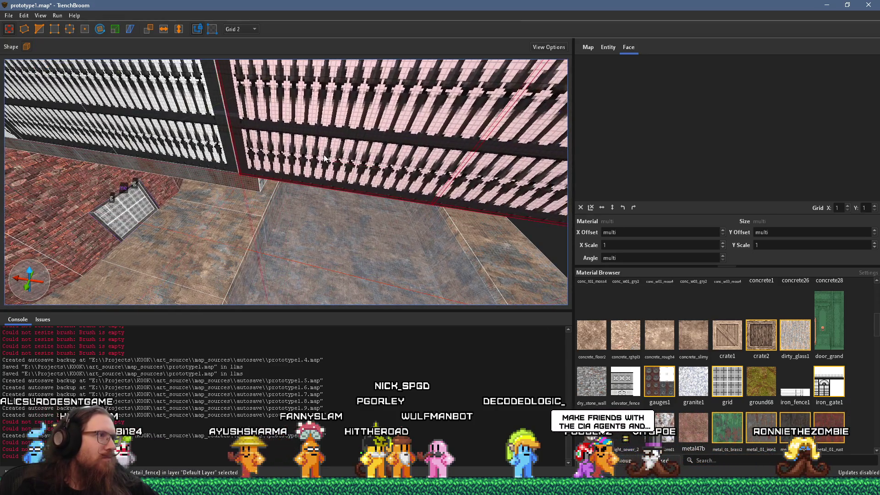
scroll(391, 177, "down", 3)
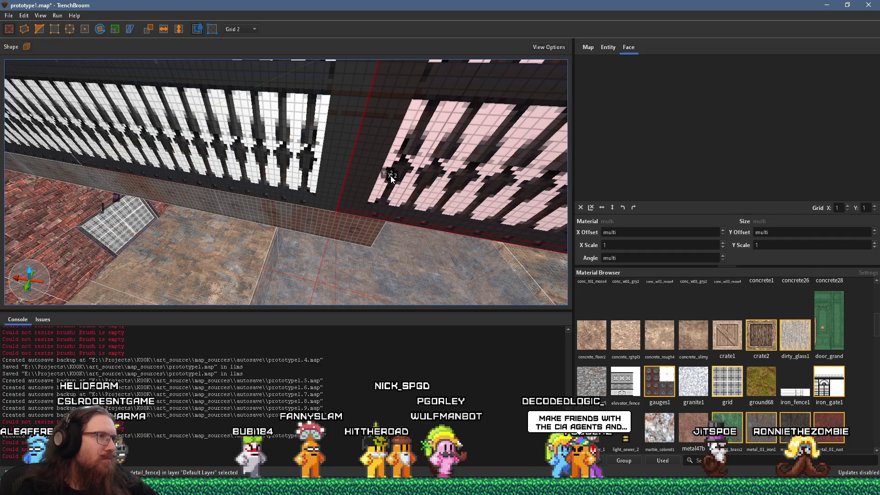
scroll(389, 156, "down", 5)
scroll(387, 131, "down", 6)
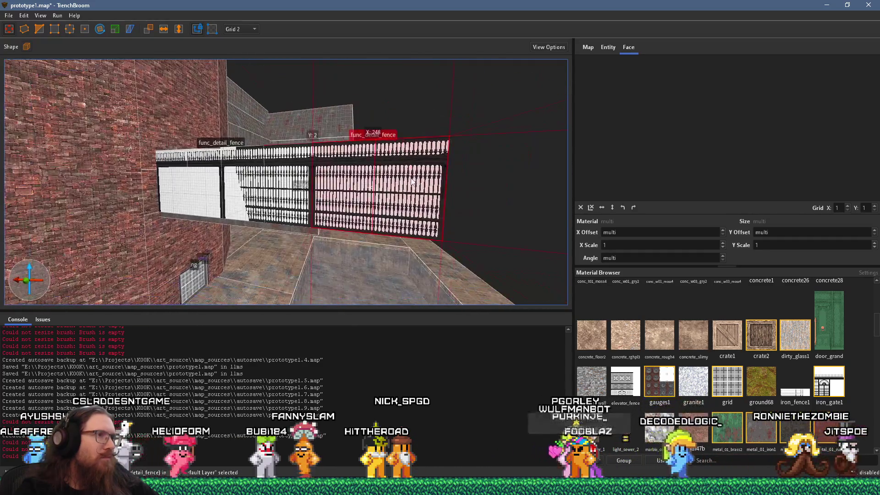
scroll(188, 169, "down", 3)
mouse_move(188, 168)
left_mouse_down()
mouse_move(157, 181)
mouse_move(200, 184)
left_mouse_up()
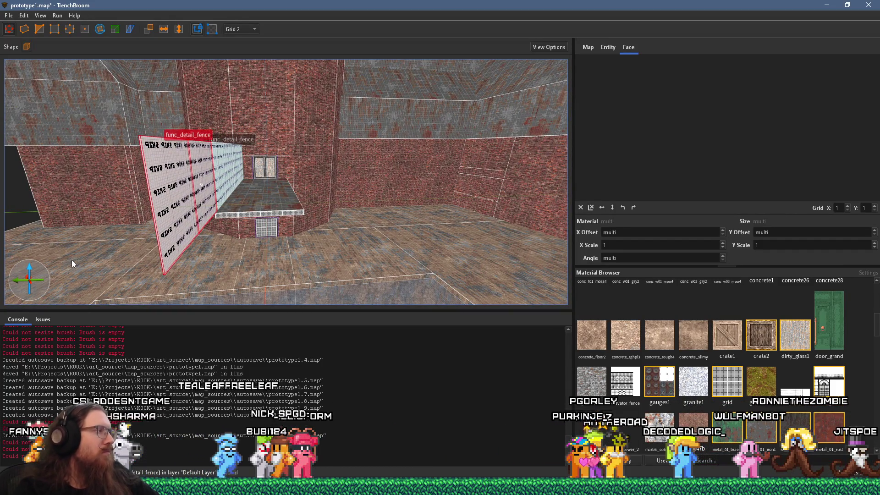
- Select the ledge brush under the fence and inspect the fence's top rail and the pit below
left_click(252, 215)
scroll(212, 277, "up", 5)
scroll(273, 276, "down", 10)
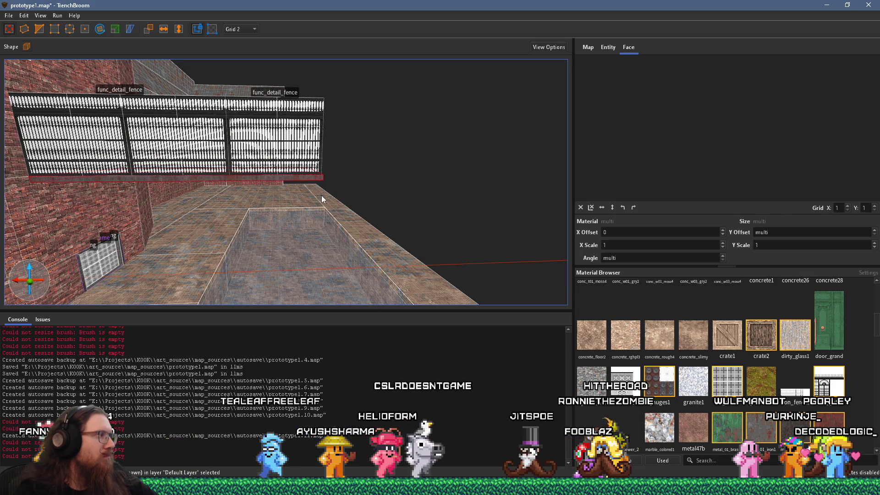
mouse_move(321, 196)
left_mouse_down()
mouse_move(337, 233)
mouse_move(309, 219)
mouse_move(287, 173)
left_mouse_up()
scroll(288, 173, "up", 3)
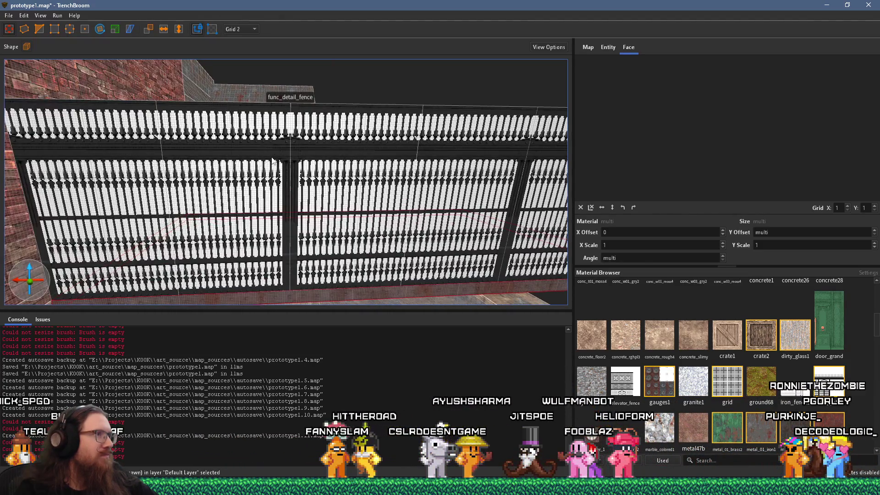
scroll(272, 160, "up", 5)
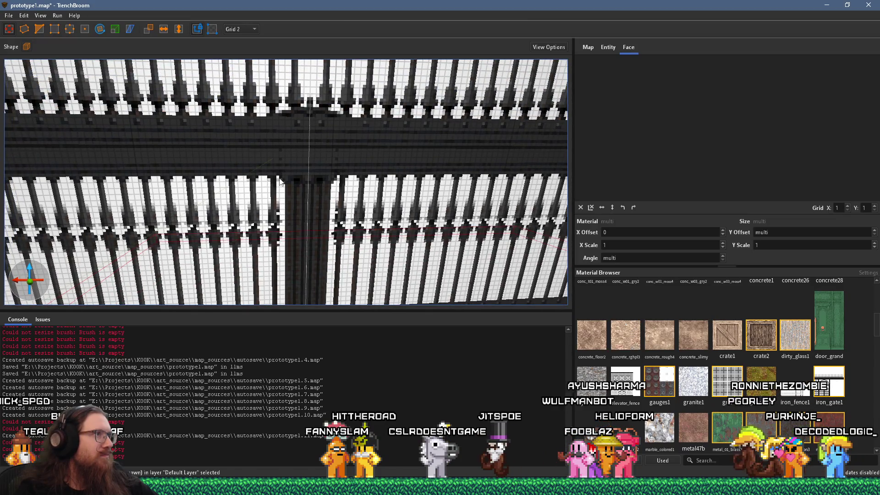
scroll(280, 181, "down", 2)
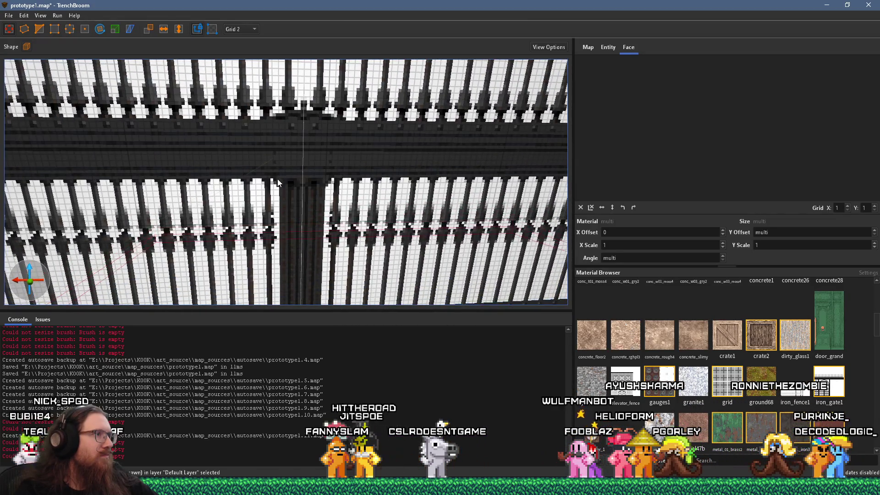
left_click_drag(277, 179, 277, 191)
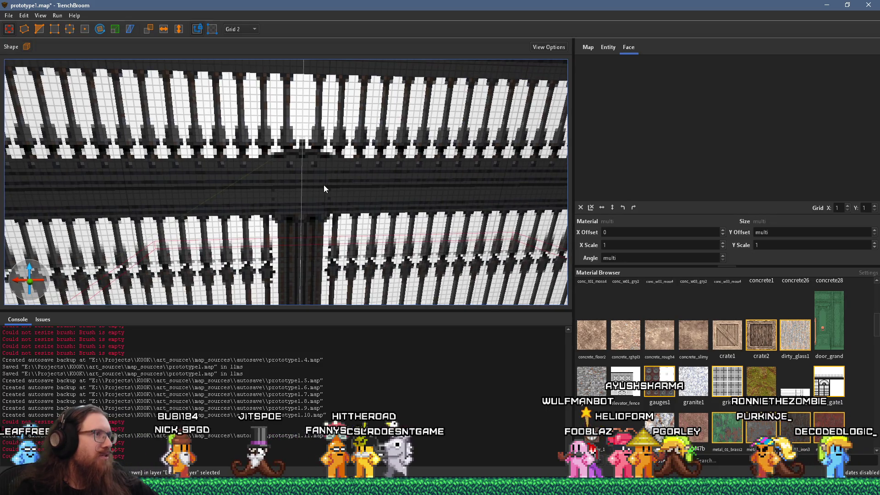
- Select the right and left fence sections and examine the seam between them
left_click(323, 188)
scroll(306, 214, "up", 5)
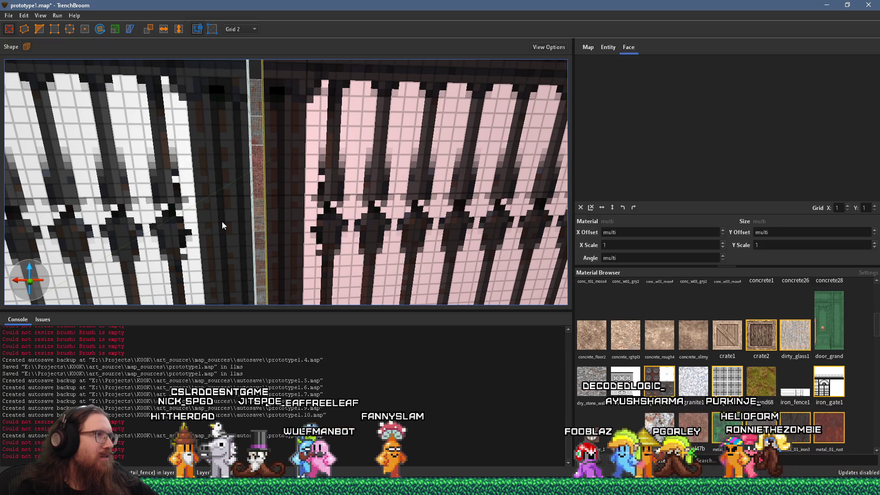
scroll(227, 229, "up", 3)
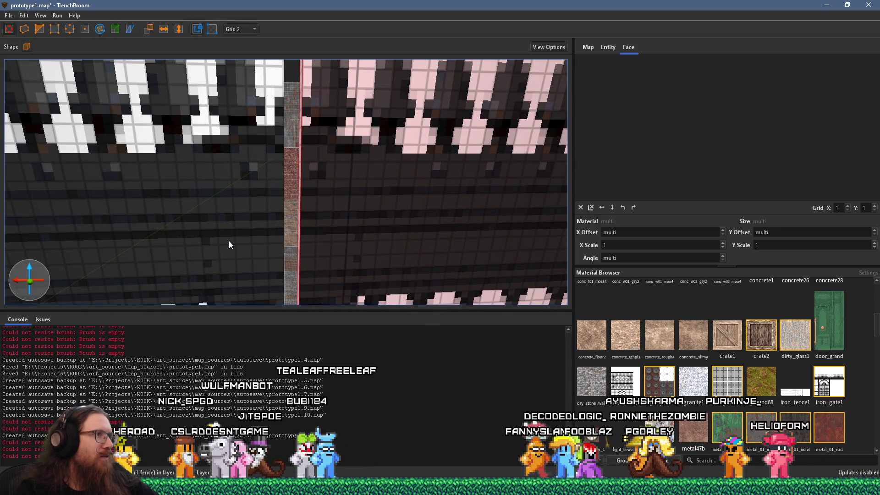
left_click(230, 237)
scroll(233, 239, "up", 1)
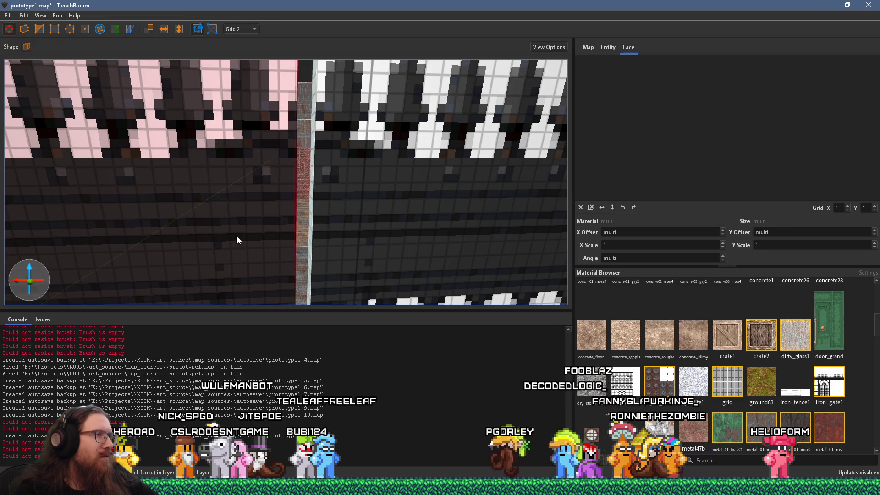
scroll(247, 219, "down", 3)
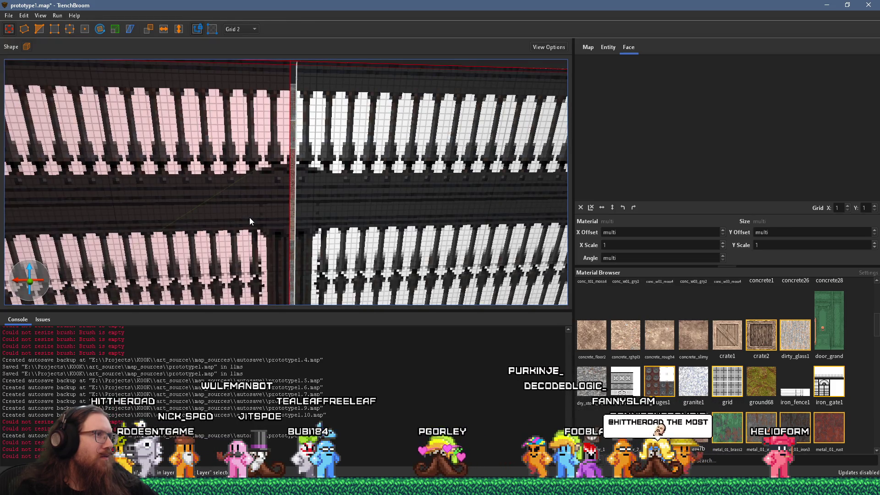
scroll(250, 218, "up", 3)
mouse_move(249, 218)
left_mouse_down()
mouse_move(250, 180)
mouse_move(259, 208)
left_mouse_up()
scroll(343, 239, "up", 3)
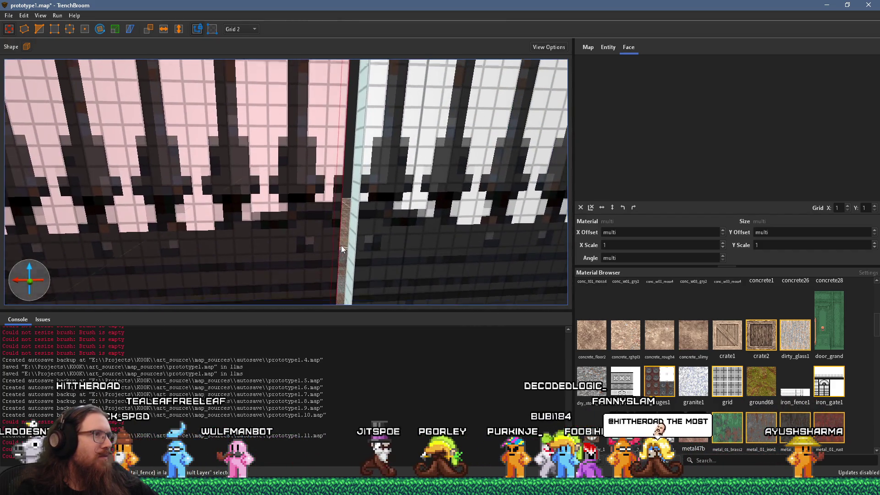
mouse_move(338, 240)
left_mouse_down()
mouse_move(323, 178)
mouse_move(259, 221)
mouse_move(442, 207)
left_mouse_up()
scroll(323, 178, "up", 3)
scroll(323, 179, "down", 3)
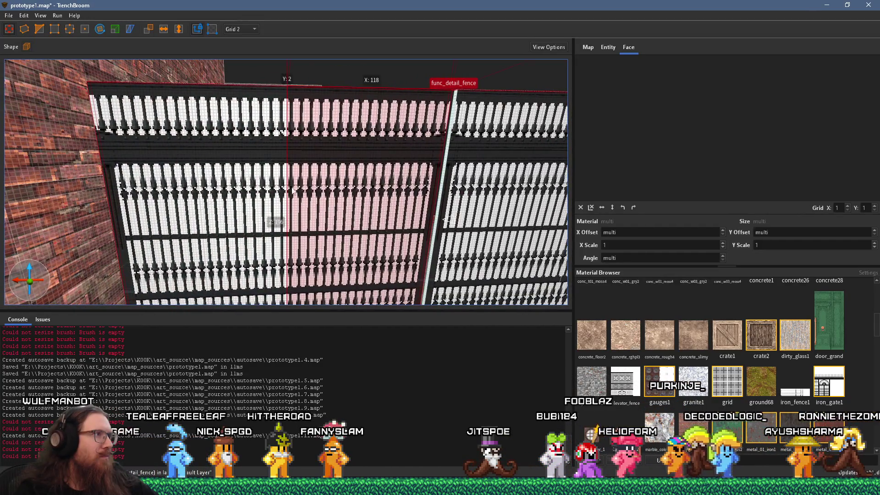
scroll(321, 196, "up", 5)
mouse_move(321, 196)
left_mouse_down()
mouse_move(273, 187)
mouse_move(254, 194)
left_mouse_up()
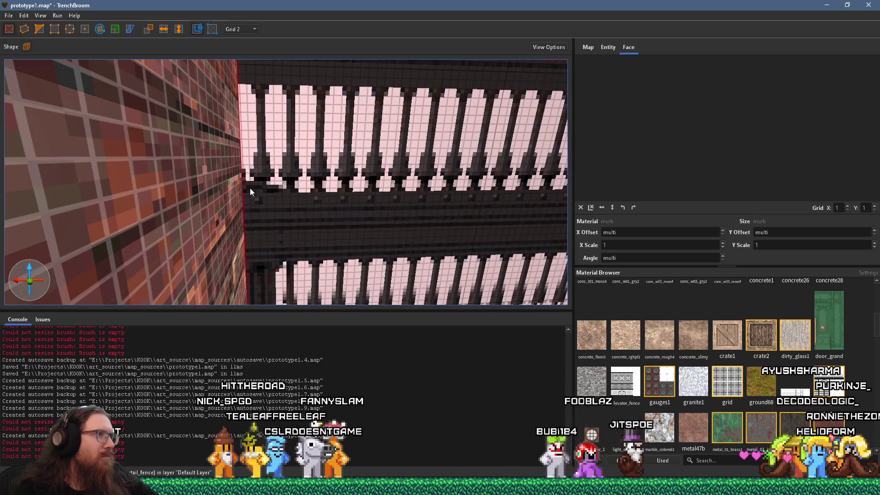
- Change the grid from 2 to 1 unit and reselect the fence brush to check its alignment
left_click(241, 29)
left_click(236, 53)
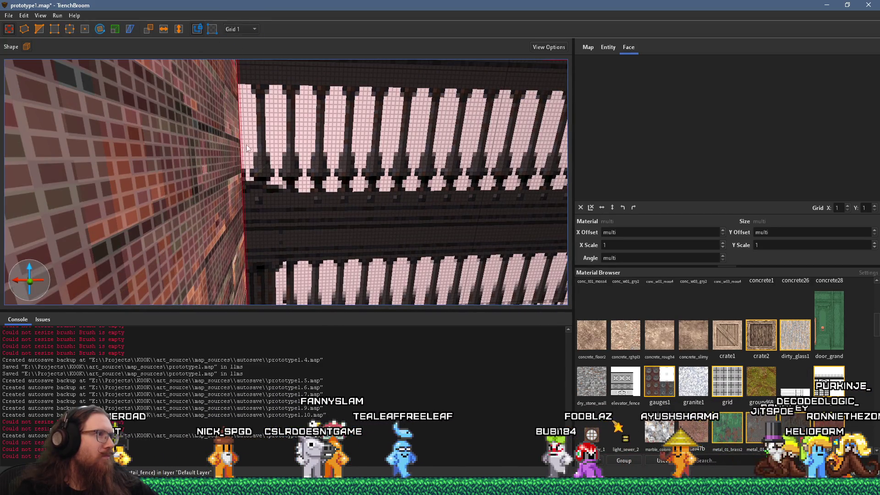
mouse_move(228, 164)
left_mouse_down()
mouse_move(281, 202)
mouse_move(116, 170)
mouse_move(208, 128)
mouse_move(156, 131)
mouse_move(169, 141)
left_mouse_up()
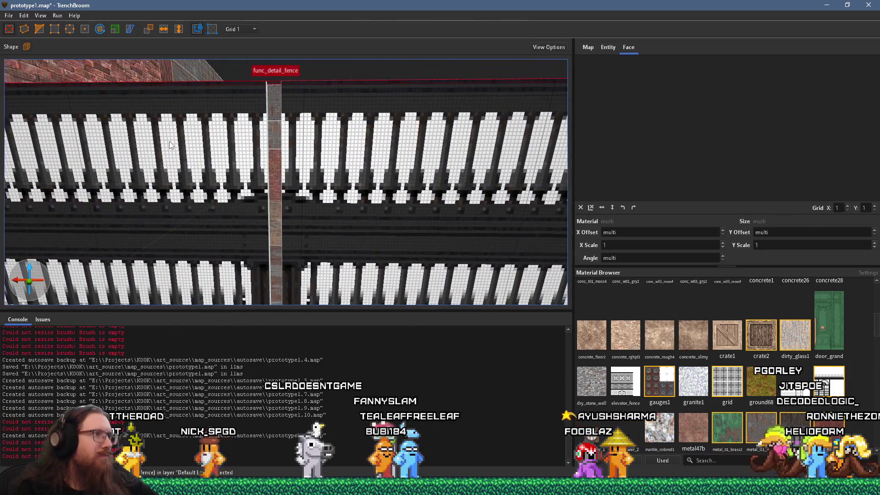
left_click_drag(228, 152, 236, 147)
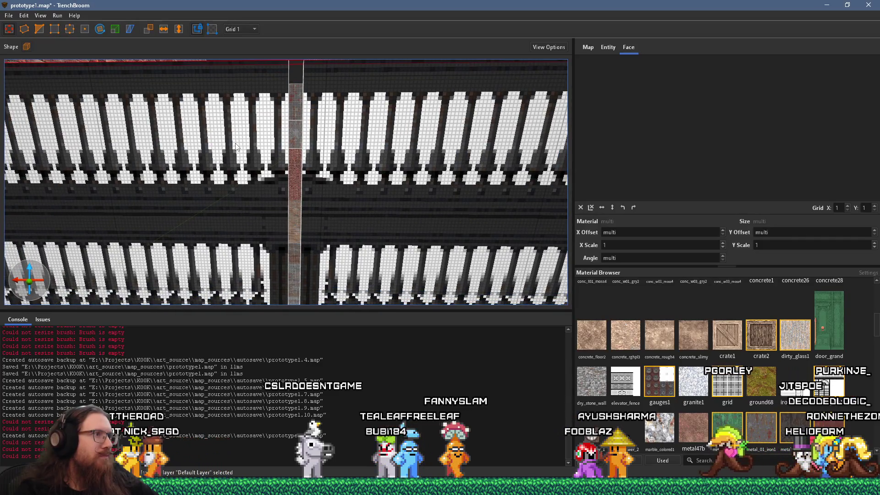
left_click(305, 197)
mouse_move(295, 202)
left_mouse_down()
mouse_move(247, 207)
mouse_move(264, 222)
mouse_move(280, 193)
mouse_move(299, 187)
left_mouse_up()
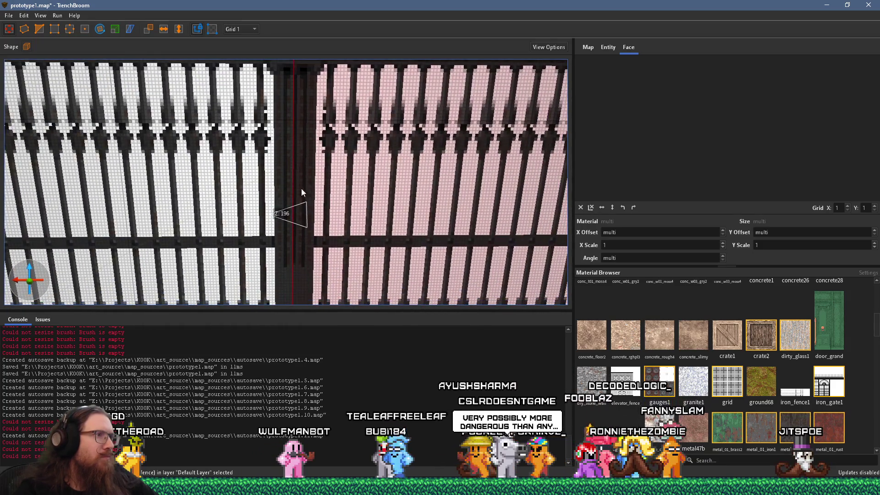
key("Escape")
scroll(301, 221, "up", 5)
mouse_move(302, 222)
left_mouse_down()
mouse_move(304, 246)
mouse_move(402, 223)
mouse_move(245, 225)
mouse_move(280, 209)
left_mouse_up()
scroll(303, 246, "down", 5)
left_click(200, 220)
mouse_move(201, 220)
left_mouse_down()
mouse_move(320, 229)
mouse_move(346, 221)
mouse_move(327, 256)
mouse_move(366, 252)
mouse_move(381, 238)
mouse_move(295, 202)
mouse_move(346, 213)
mouse_move(308, 221)
mouse_move(272, 201)
left_mouse_up()
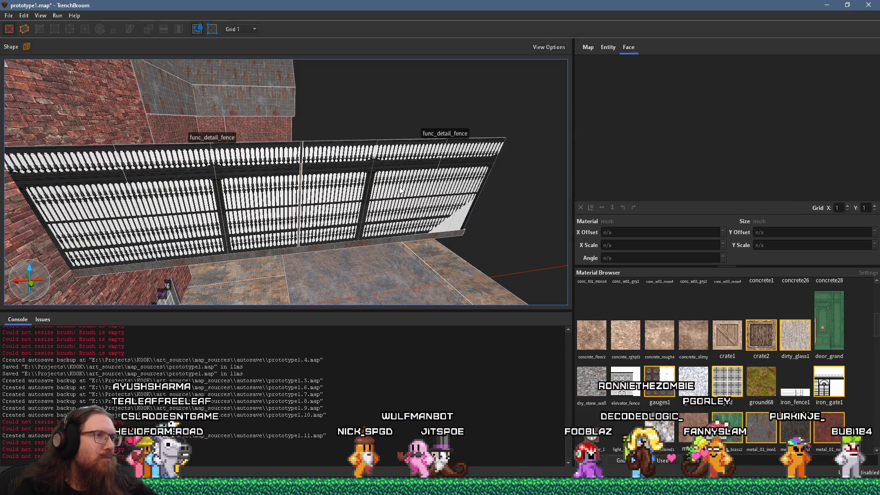
- Select the right-hand fence panel and center the view on it
left_click(464, 214)
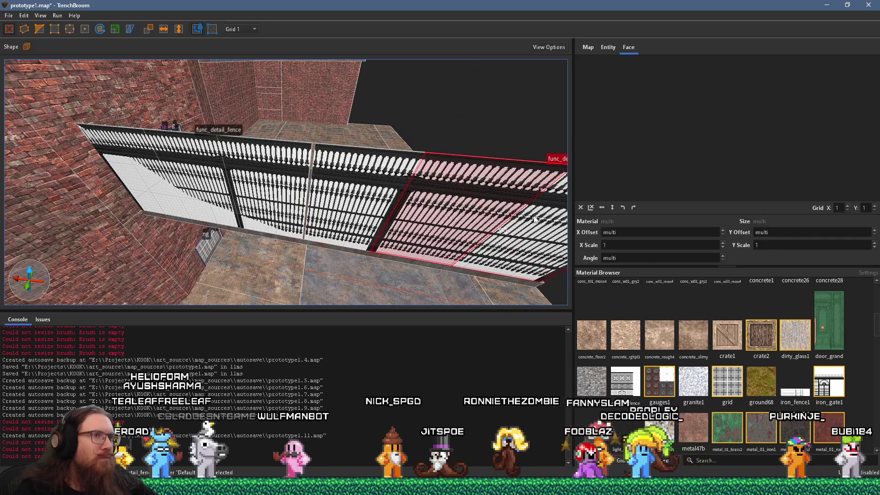
left_click(545, 228, "ctrl")
key("Escape")
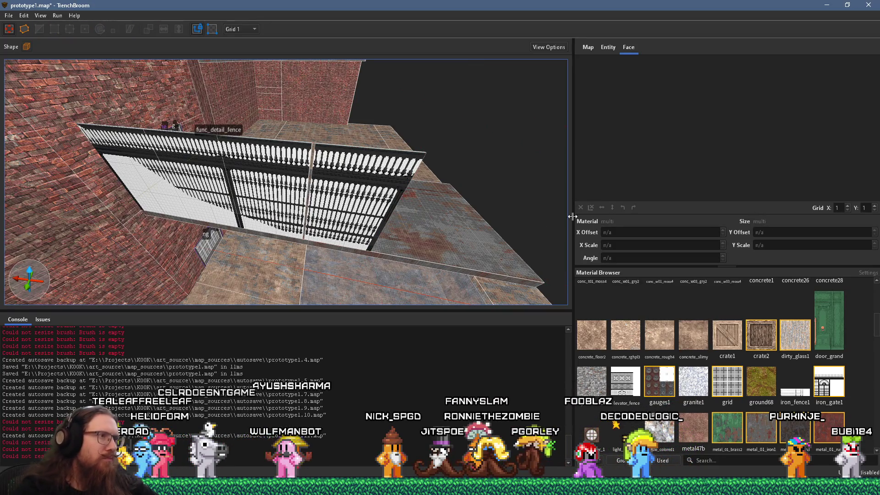
scroll(360, 220, "up", 5)
left_click(407, 225)
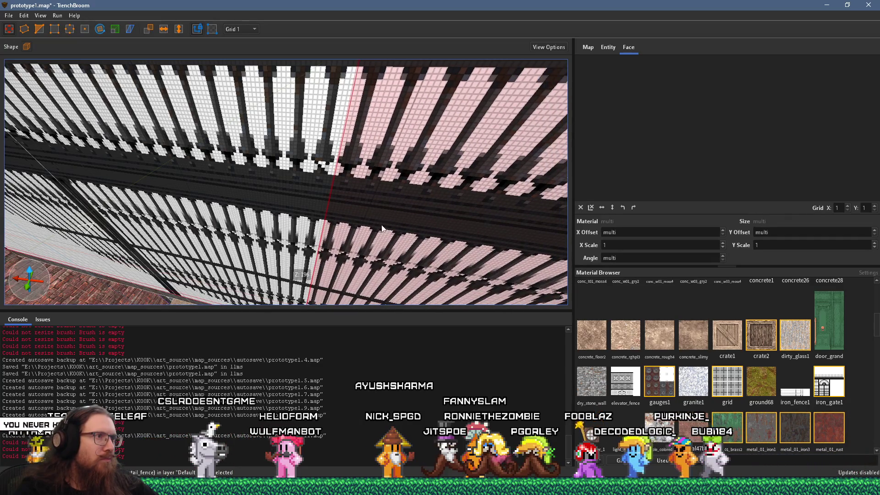
key("ctrl+u")
scroll(358, 227, "down", 3)
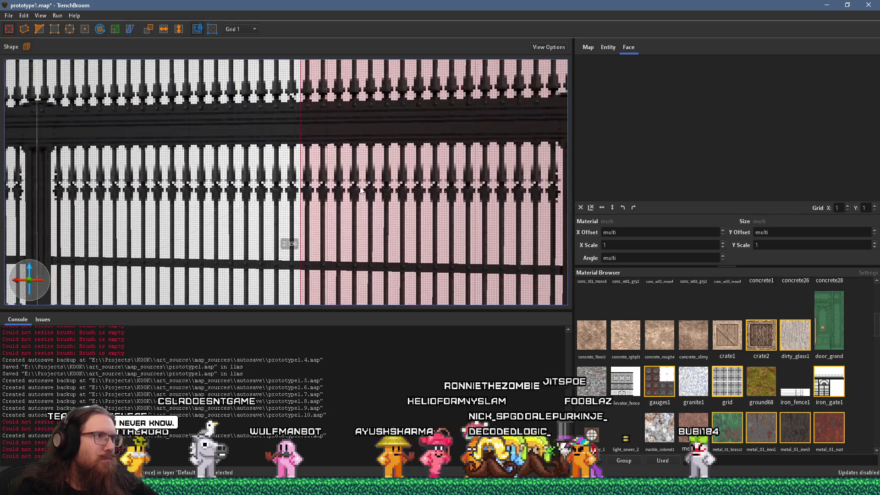
scroll(359, 196, "down", 3)
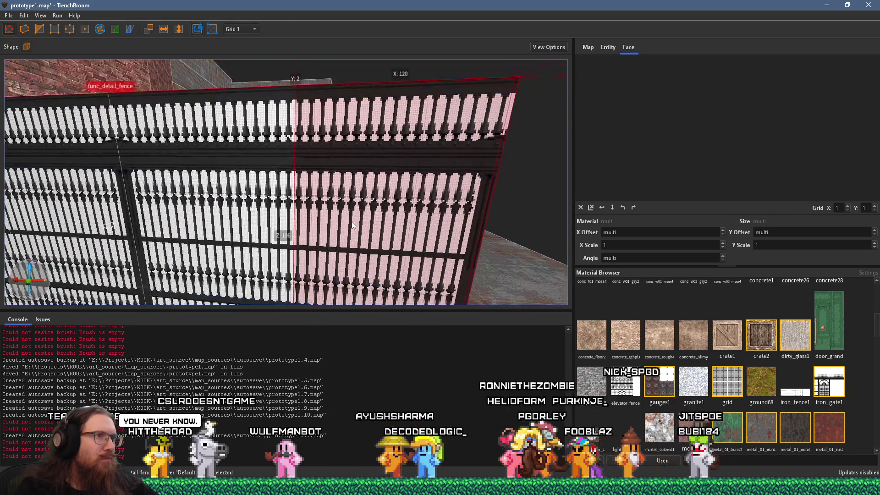
scroll(381, 205, "up", 5)
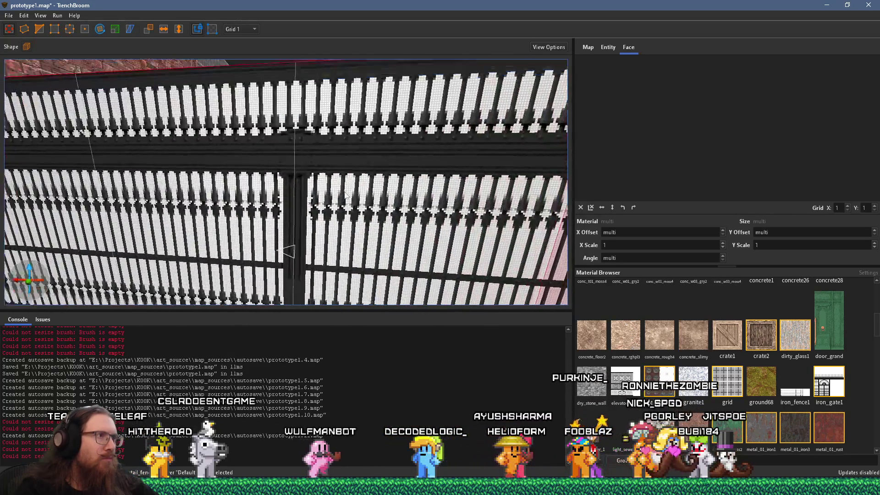
scroll(381, 205, "up", 5)
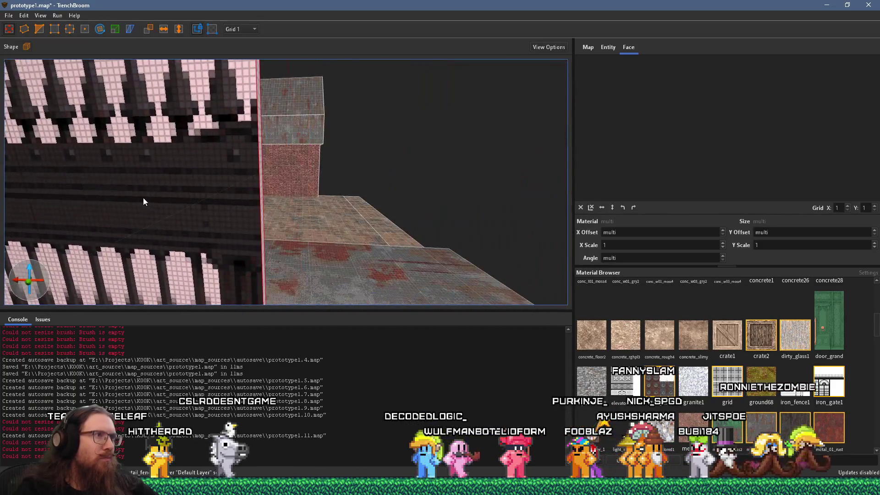
- Duplicate the fence panel to the right, butt it flush against the existing fence, and deselect
left_click_drag(234, 210, 413, 223)
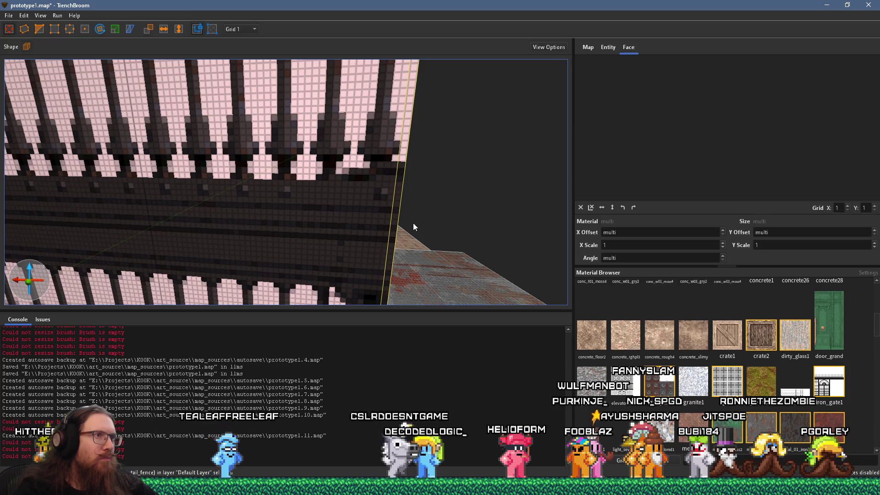
scroll(414, 222, "down", 6)
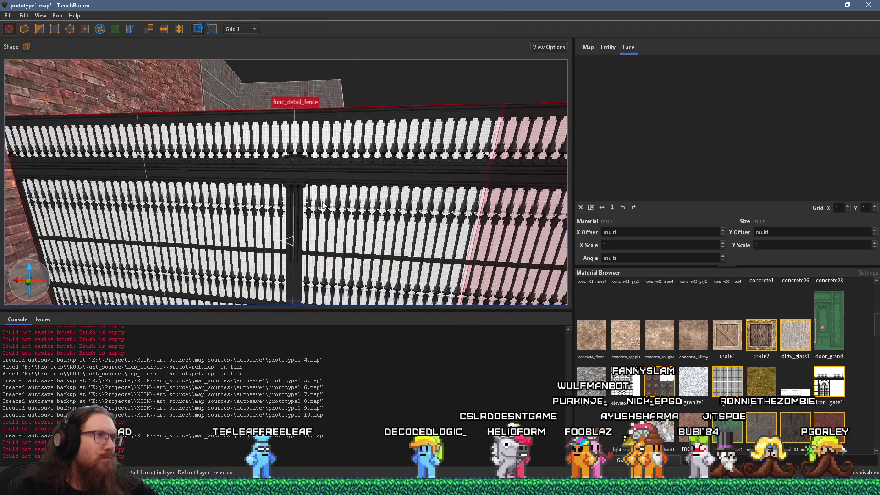
scroll(297, 149, "up", 5)
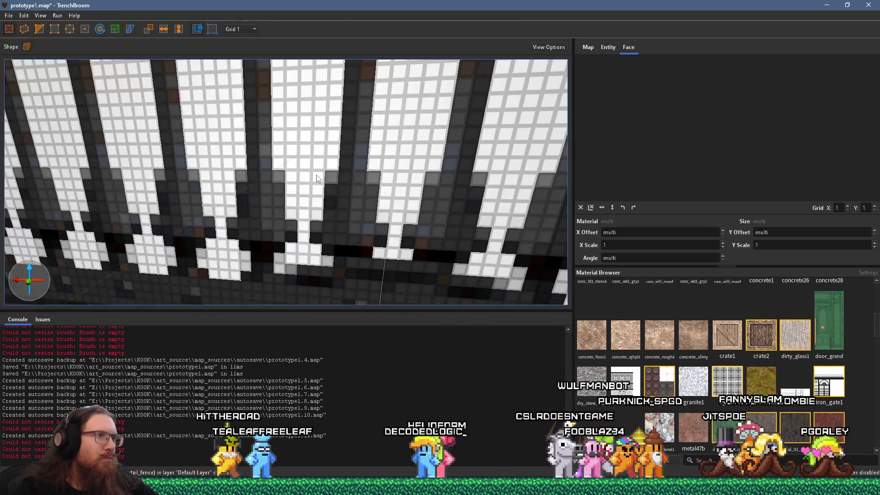
mouse_move(334, 182)
left_mouse_down()
mouse_move(248, 192)
mouse_move(472, 206)
left_mouse_up()
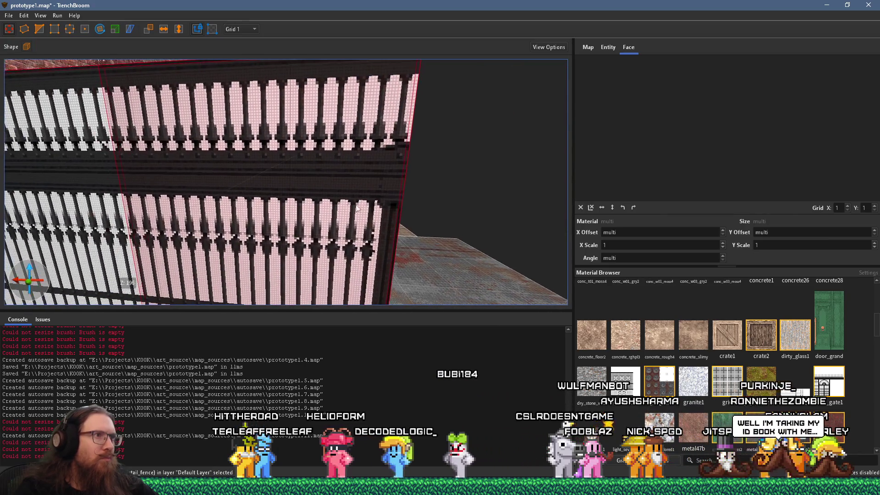
scroll(366, 215, "down", 5)
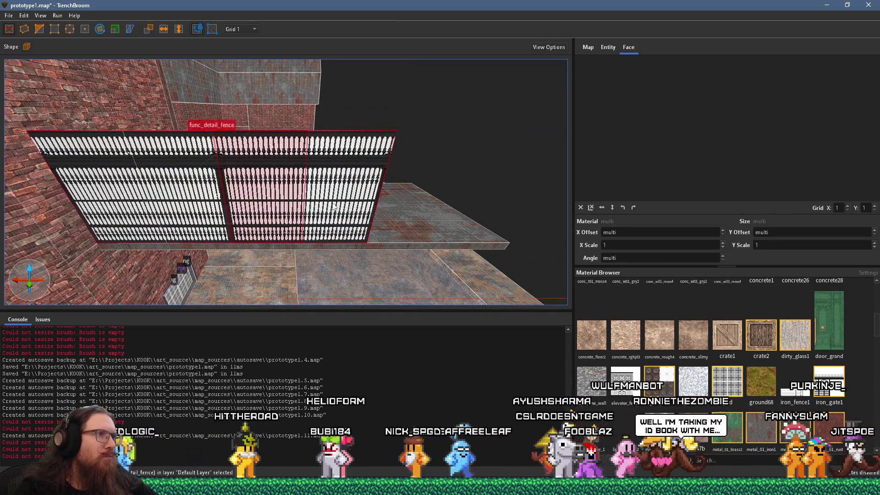
left_click_drag(367, 215, 447, 215)
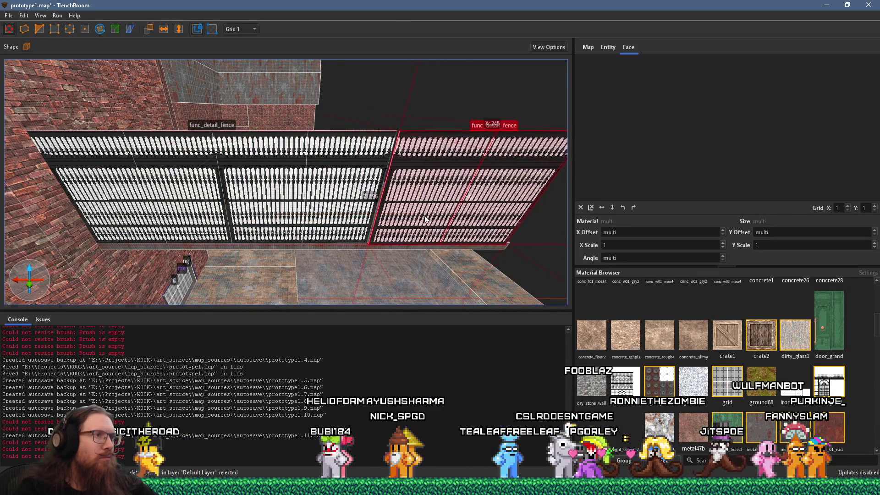
scroll(413, 222, "up", 5)
scroll(387, 229, "up", 2)
left_click_drag(321, 202, 345, 217)
scroll(342, 247, "down", 5)
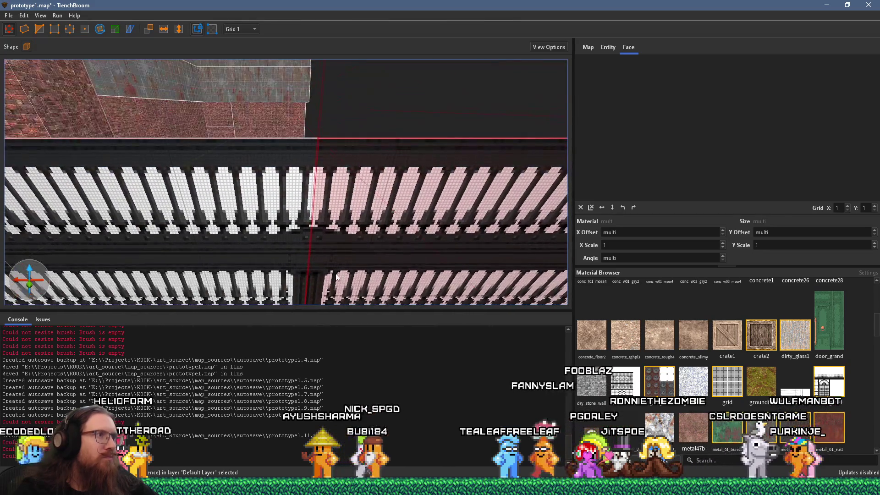
key("Escape")
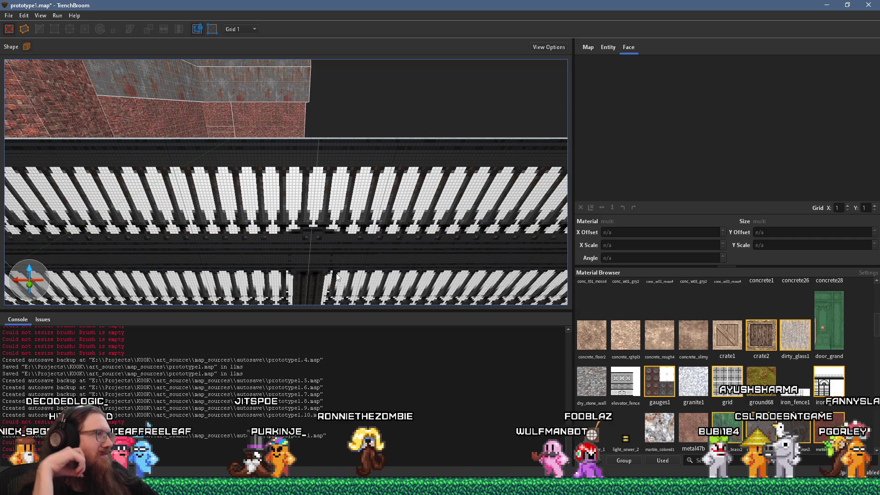
scroll(372, 217, "down", 5)
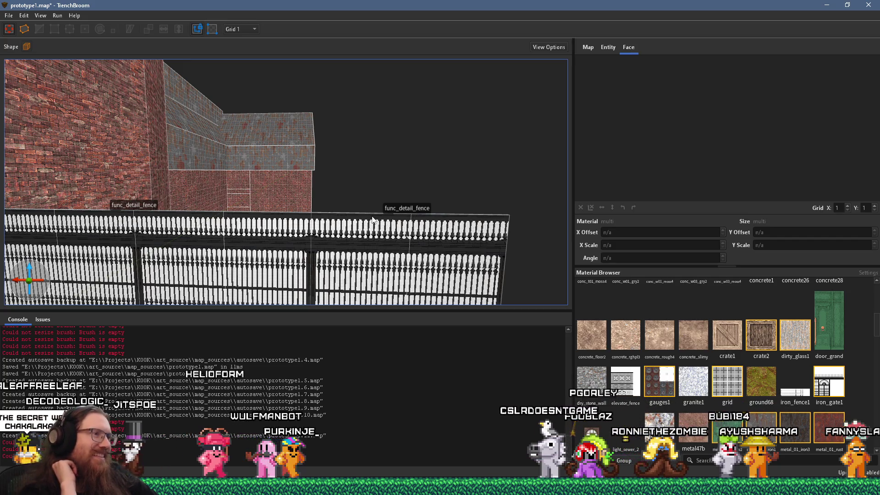
- Select the right-hand func_detail_fence panel, nudge it one unit into line, and orbit to check
scroll(372, 219, "down", 5)
left_click_drag(409, 213, 413, 235)
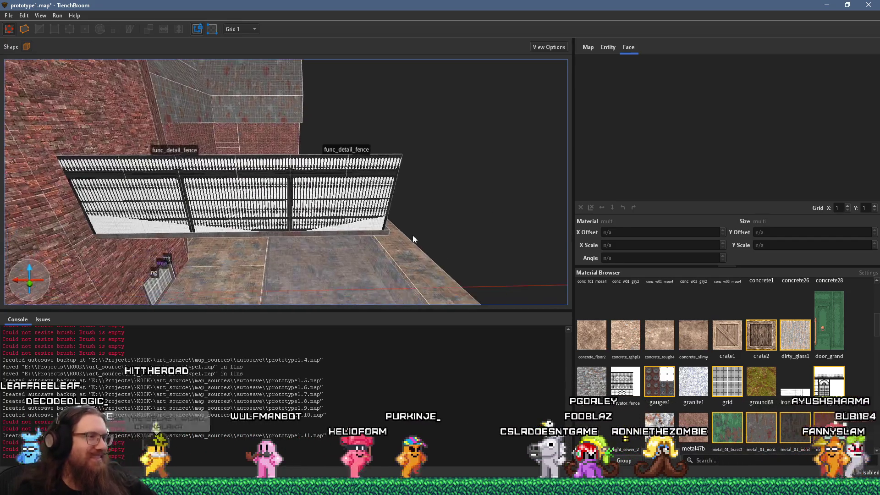
scroll(341, 226, "up", 5)
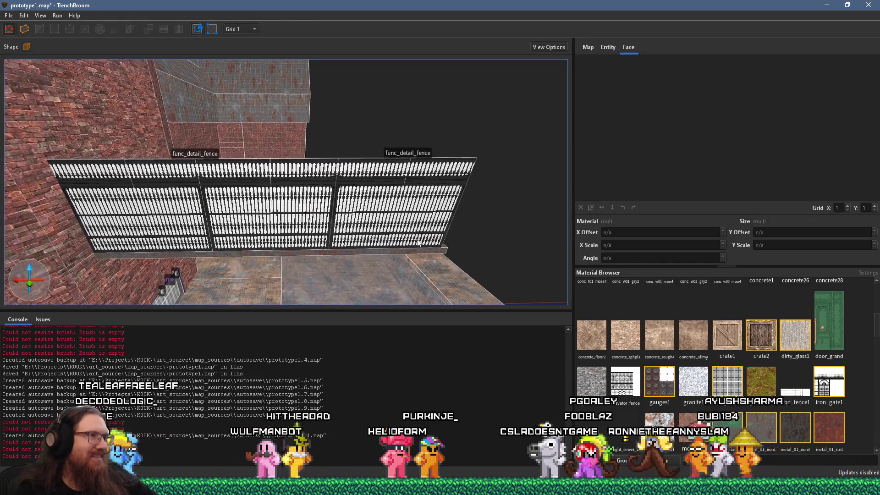
mouse_move(499, 255)
left_mouse_down()
mouse_move(375, 259)
mouse_move(208, 214)
left_mouse_up()
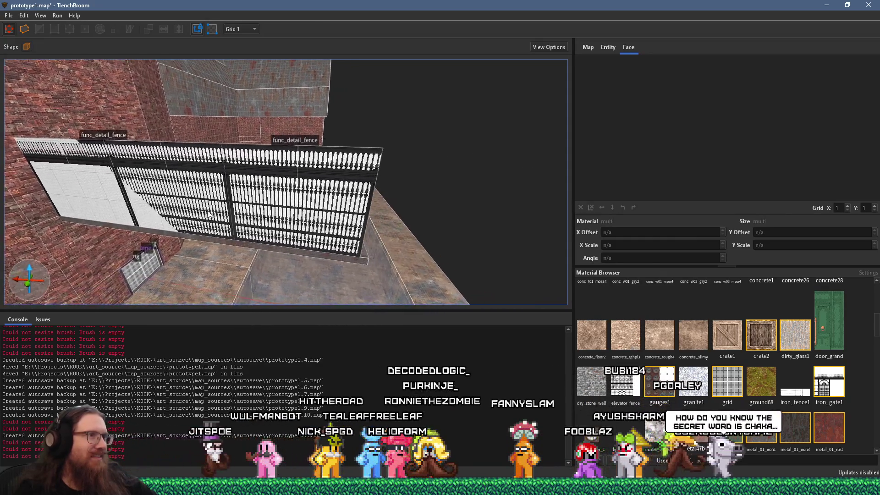
left_click(259, 207)
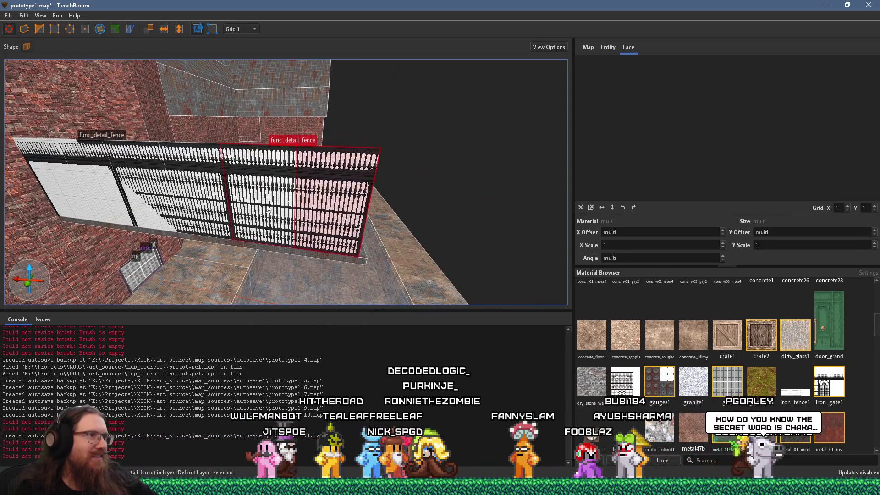
left_click_drag(268, 207, 170, 235)
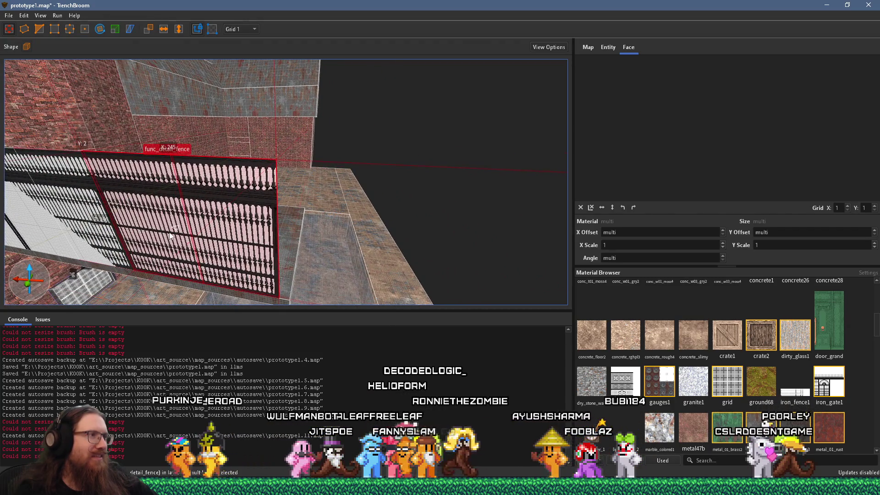
scroll(252, 252, "up", 5)
scroll(336, 268, "up", 5)
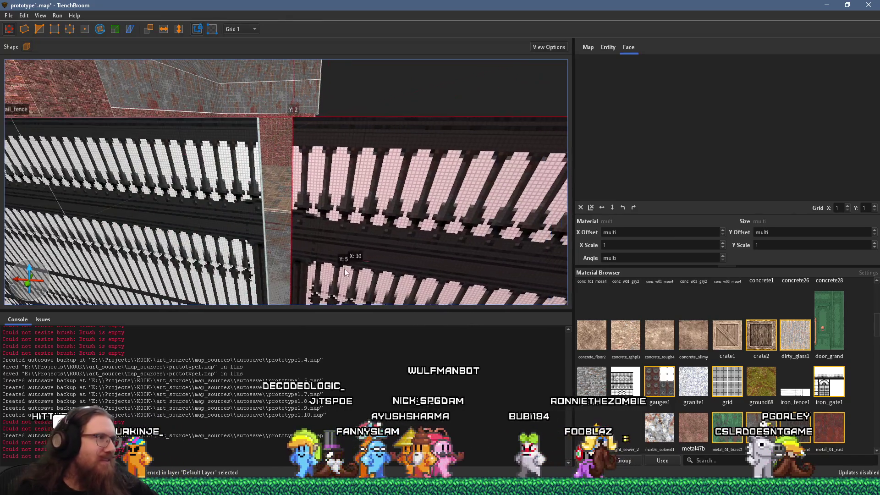
scroll(306, 237, "down", 5)
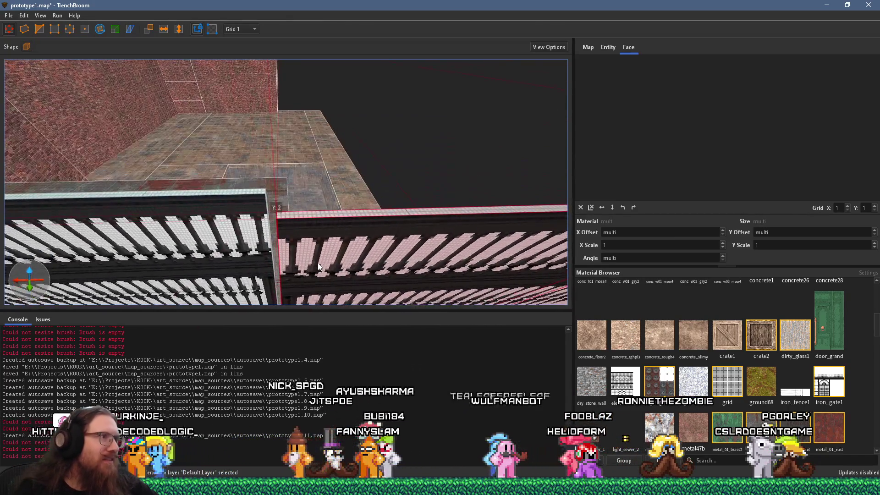
scroll(312, 242, "down", 6)
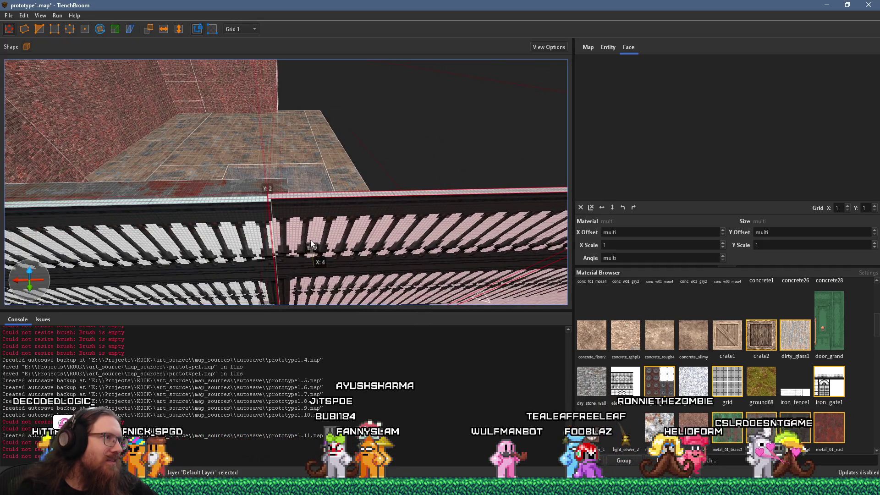
left_click_drag(346, 290, 347, 291)
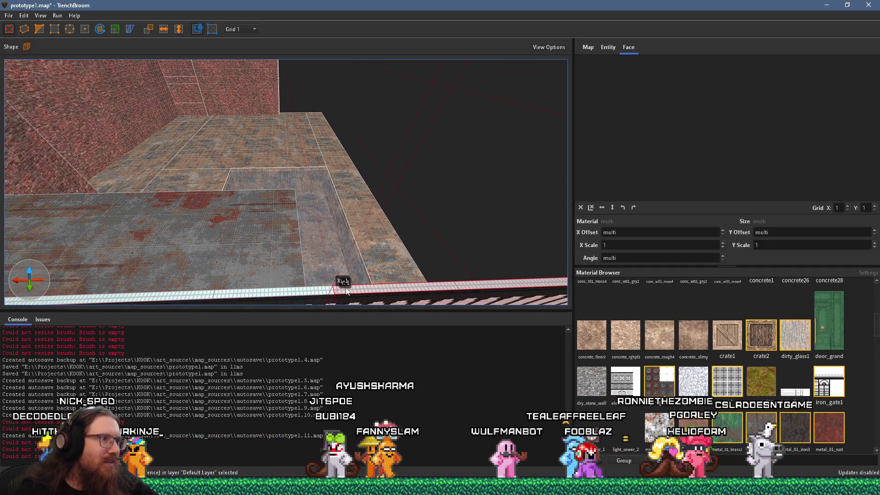
scroll(345, 290, "up", 5)
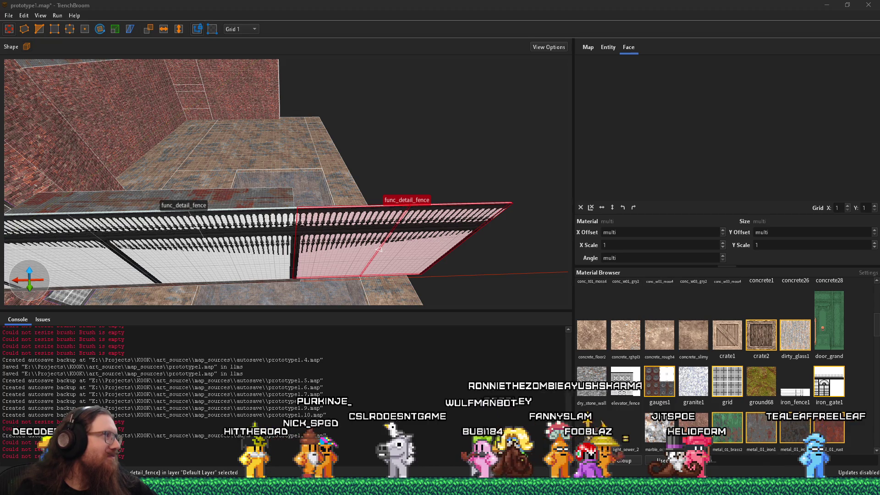
mouse_move(112, 172)
left_mouse_down()
mouse_move(9, 180)
mouse_move(232, 166)
mouse_move(348, 171)
left_mouse_up()
scroll(381, 216, "down", 2)
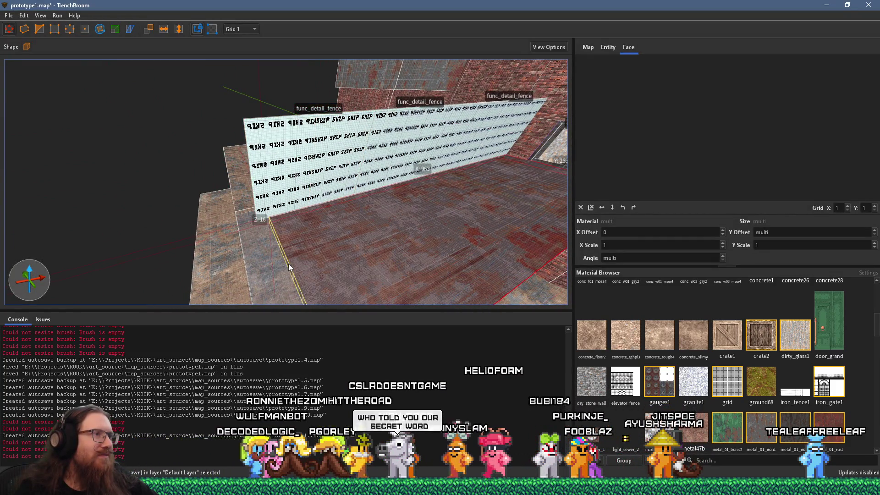
left_click(267, 272)
scroll(304, 259, "up", 5)
mouse_move(303, 260)
left_mouse_down()
mouse_move(225, 260)
mouse_move(390, 225)
mouse_move(250, 229)
left_mouse_up()
key("Escape")
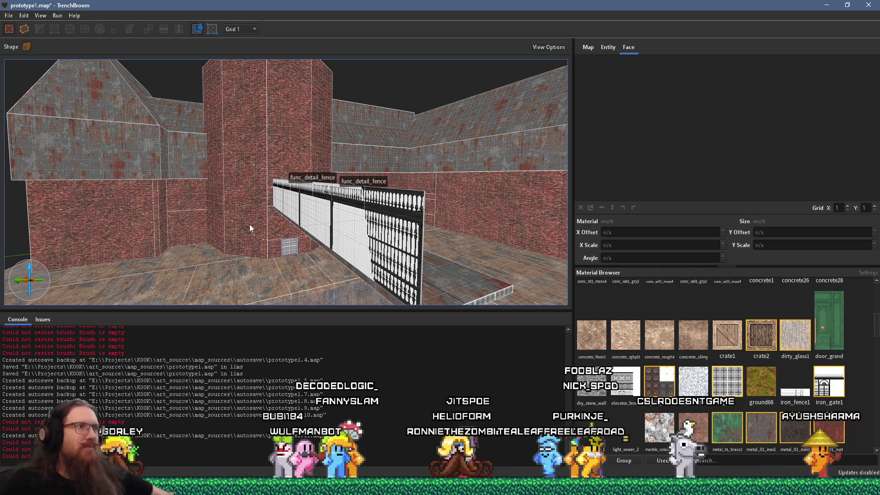
mouse_move(232, 224)
left_mouse_down()
mouse_move(288, 221)
mouse_move(310, 232)
mouse_move(262, 225)
mouse_move(288, 219)
left_mouse_up()
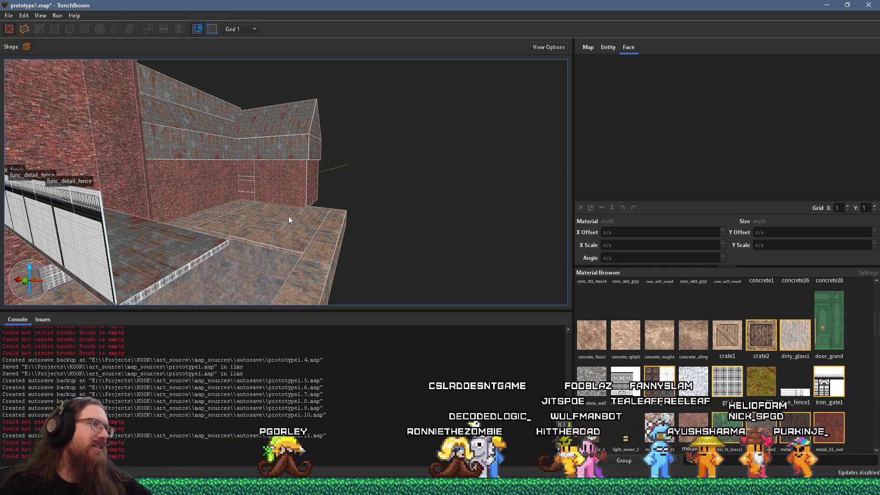
mouse_move(334, 213)
left_mouse_down()
mouse_move(237, 252)
mouse_move(219, 213)
mouse_move(362, 173)
mouse_move(288, 194)
mouse_move(367, 180)
mouse_move(173, 149)
mouse_move(244, 159)
mouse_move(198, 161)
mouse_move(371, 215)
mouse_move(324, 147)
mouse_move(382, 210)
left_mouse_up()
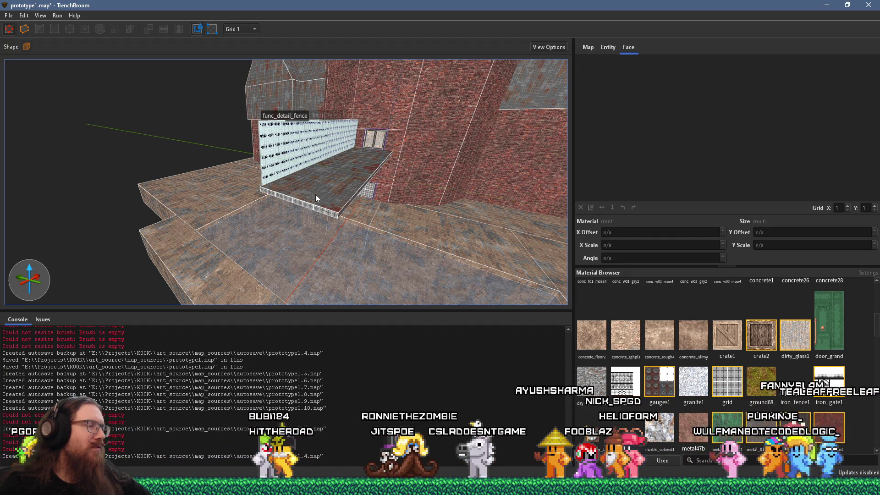
mouse_move(298, 208)
left_mouse_down()
mouse_move(355, 200)
mouse_move(306, 179)
mouse_move(393, 177)
mouse_move(292, 163)
mouse_move(264, 175)
mouse_move(378, 183)
mouse_move(349, 174)
left_mouse_up()
left_click(9, 15)
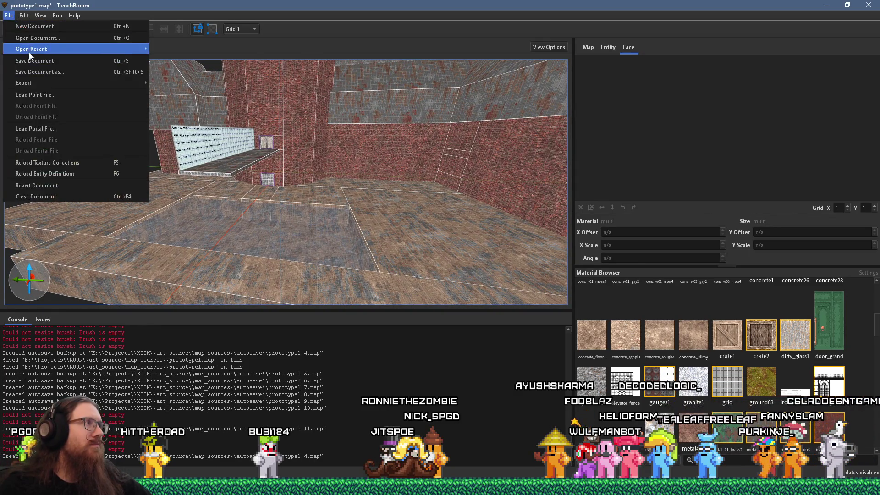
- Save prototype1.map and compile it with the qbsp profile
left_click(19, 59)
left_click(58, 15)
left_click(74, 21)
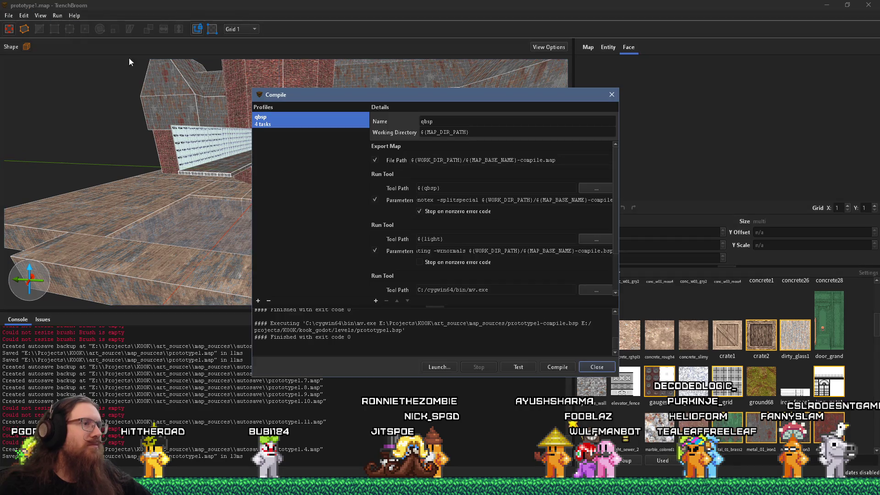
left_click(554, 369)
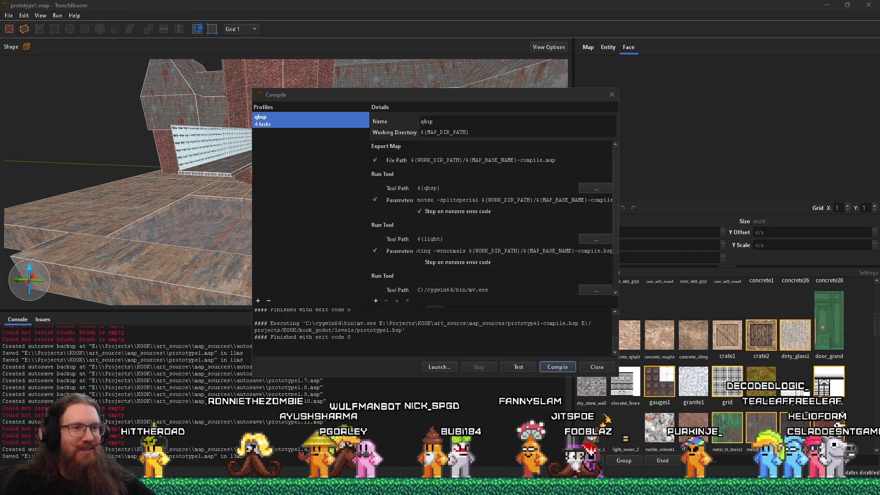
key("alt+Tab")
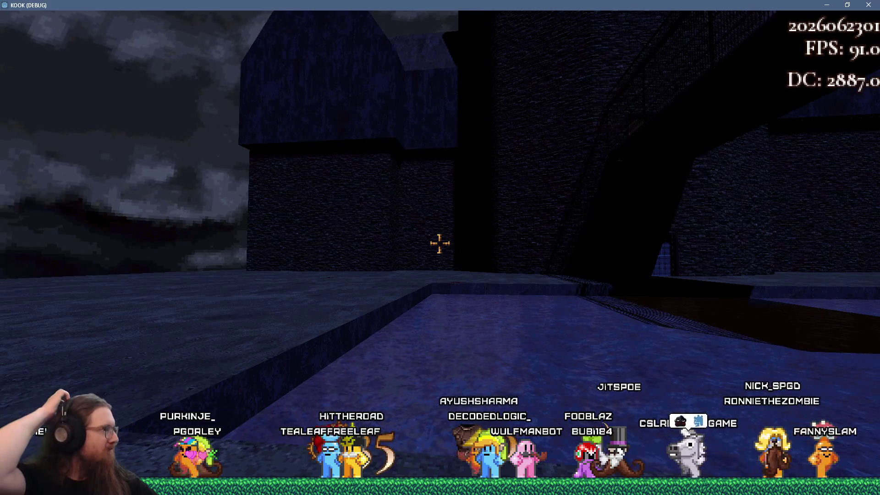
- Open the developer console and enter the quit command to exit the game
key("grave")
type("qt")
key("Return")
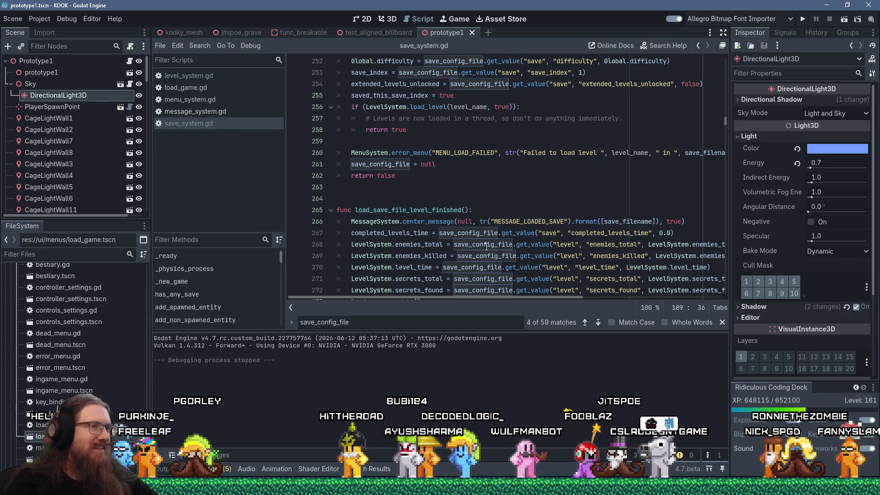
left_click(508, 180)
scroll(509, 180, "down", 3)
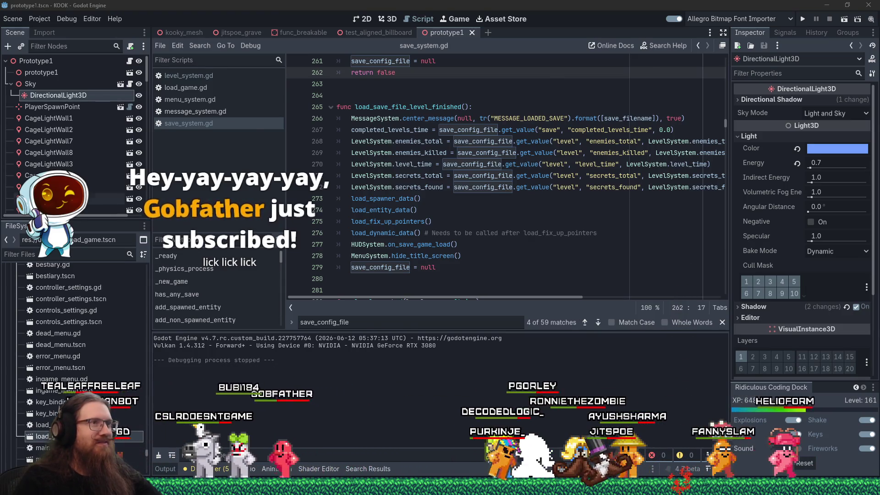
key("alt+Tab")
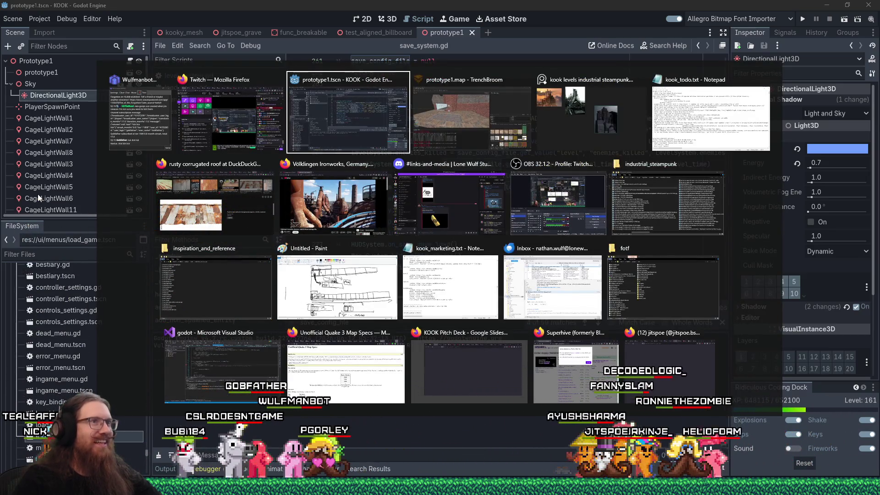
key("Escape")
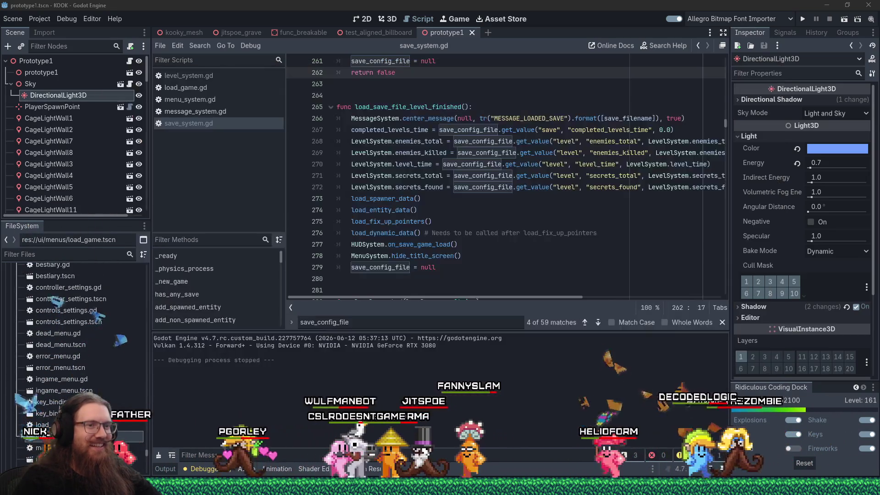
- Rotate the DirectionalLight3D with its gizmo ring in the 3D view, then switch back to TrenchBroom
left_click(388, 18)
scroll(415, 163, "down", 5)
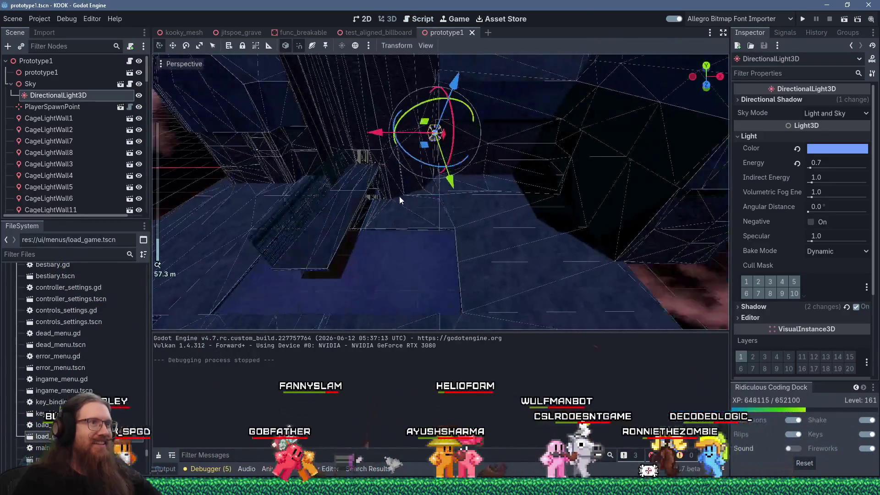
mouse_move(453, 126)
left_mouse_down()
mouse_move(451, 109)
mouse_move(429, 105)
left_mouse_up()
mouse_move(504, 110)
left_mouse_down()
mouse_move(528, 76)
mouse_move(501, 66)
mouse_move(543, 136)
mouse_move(348, 208)
mouse_move(280, 222)
left_mouse_up()
scroll(362, 202, "down", 5)
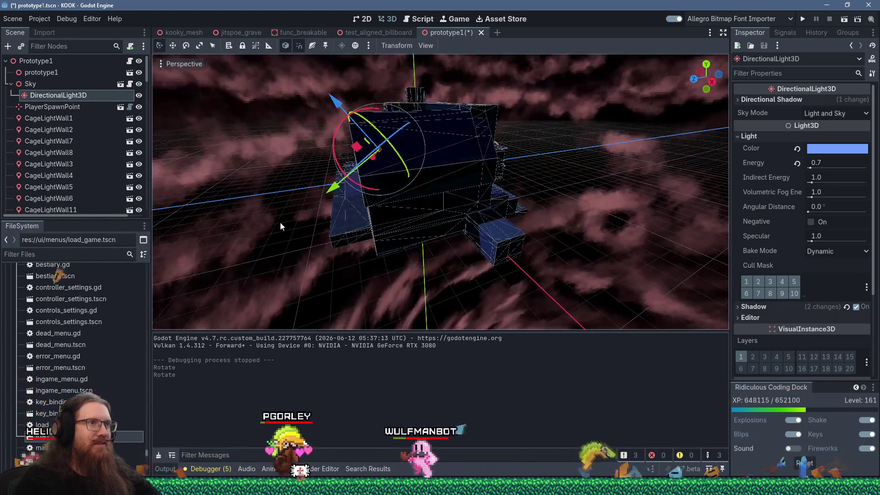
scroll(450, 197, "up", 4)
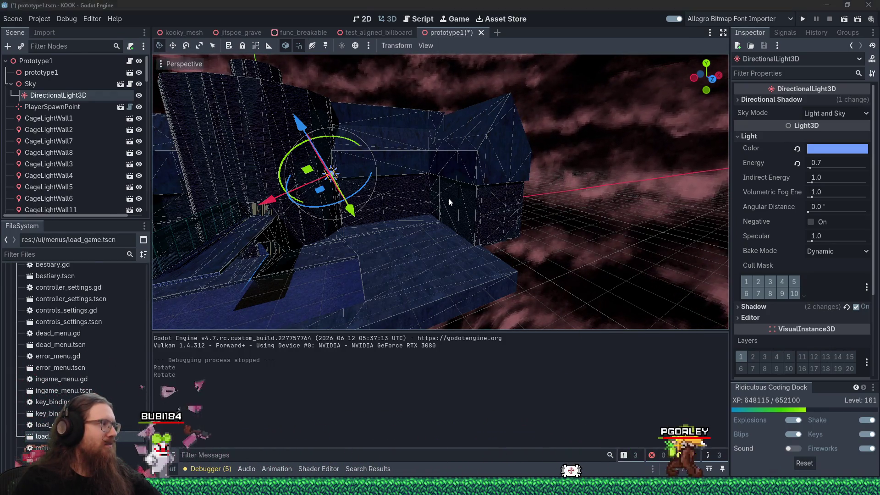
key("alt+Tab")
key("Tab")
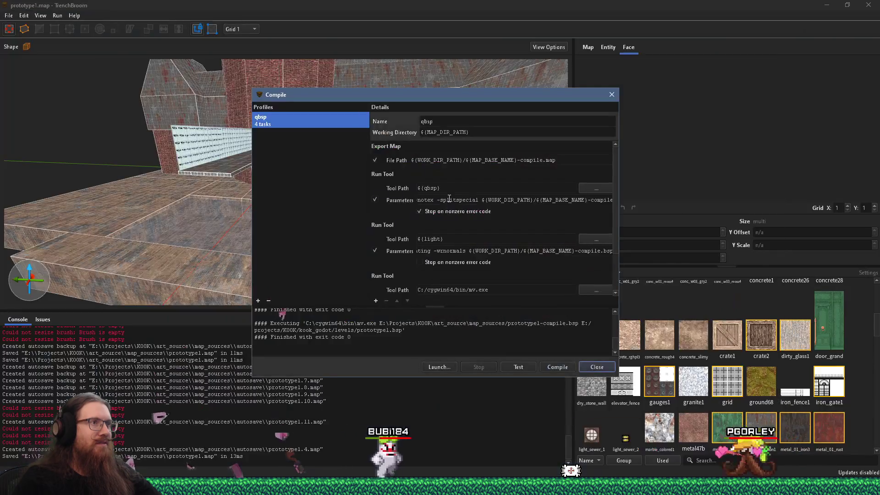
- Close the Compile dialog and return to the map view
left_click(212, 196)
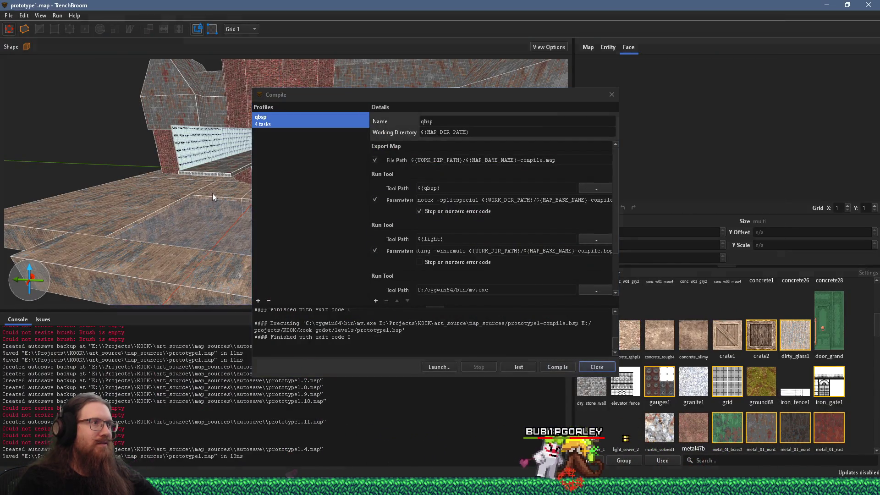
scroll(236, 194, "up", 3)
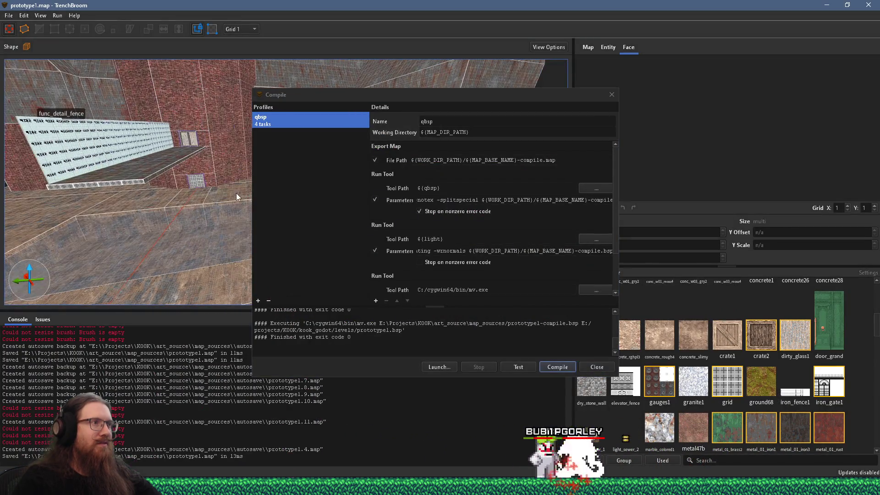
left_click(610, 96)
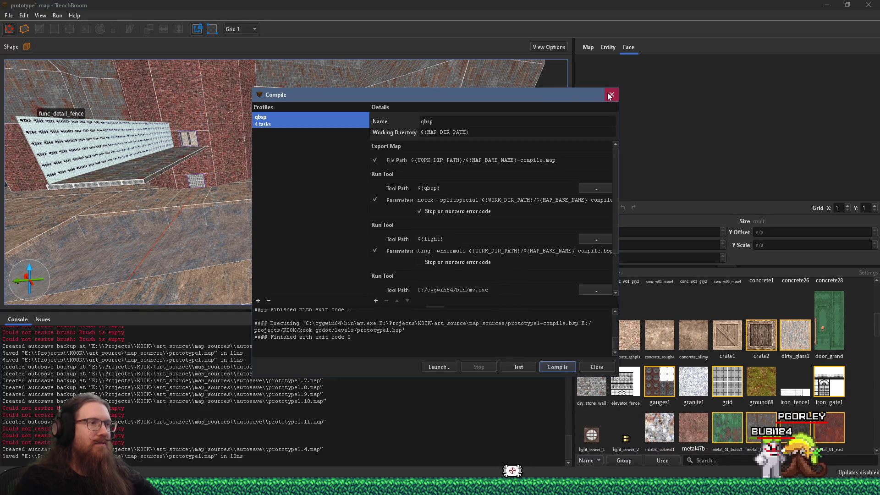
left_click(609, 96)
scroll(381, 183, "up", 3)
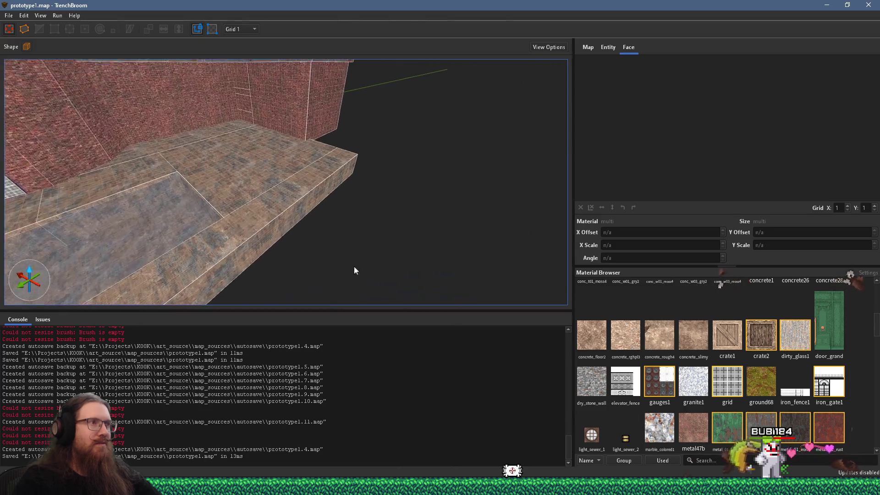
scroll(323, 203, "down", 3)
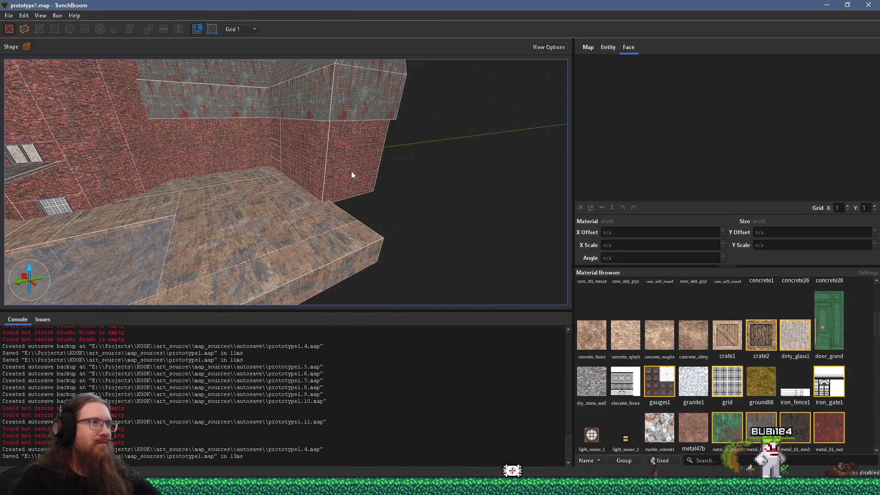
- Stretch the brick wall brush's face outward, switching the grid to 32 units
left_click(351, 171)
mouse_move(272, 196)
left_mouse_down()
mouse_move(65, 128)
mouse_move(472, 205)
left_mouse_up()
mouse_move(338, 188)
left_mouse_down()
mouse_move(419, 200)
mouse_move(410, 199)
left_mouse_up()
left_click(243, 29)
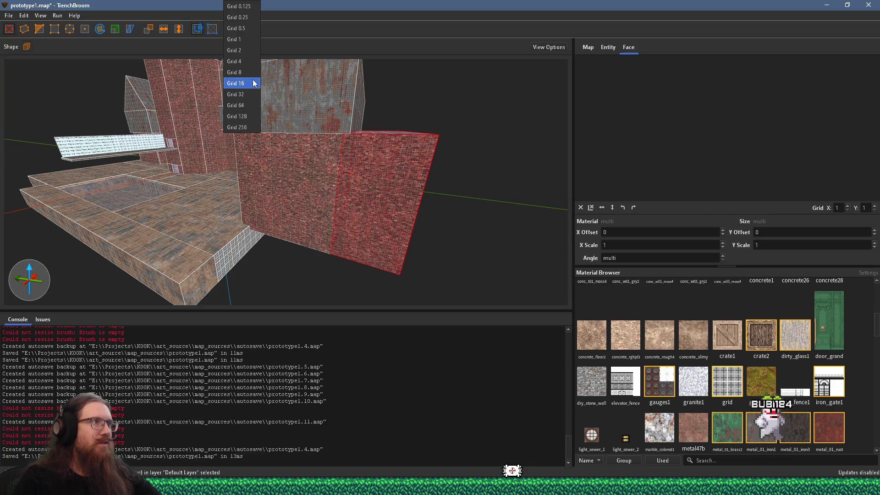
left_click(249, 82)
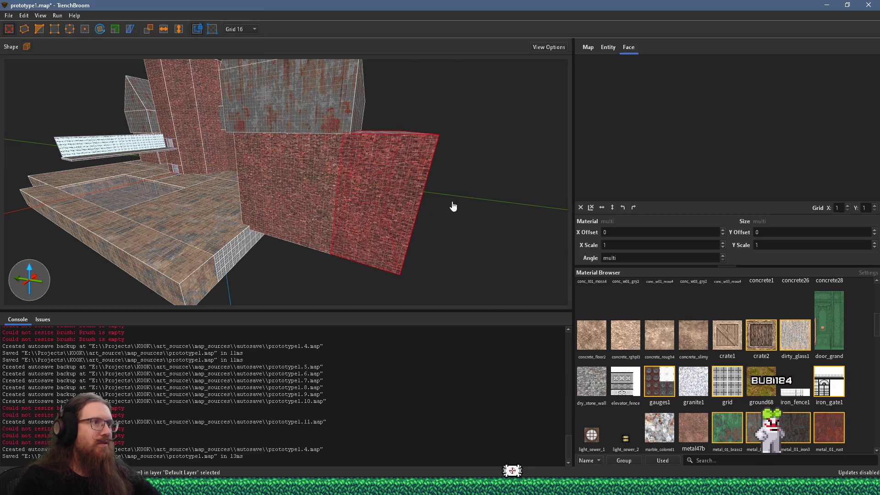
left_click(243, 28)
left_click(249, 108)
mouse_move(418, 199)
left_mouse_down()
mouse_move(469, 198)
mouse_move(397, 210)
mouse_move(375, 231)
left_mouse_up()
left_click_drag(336, 258, 409, 264)
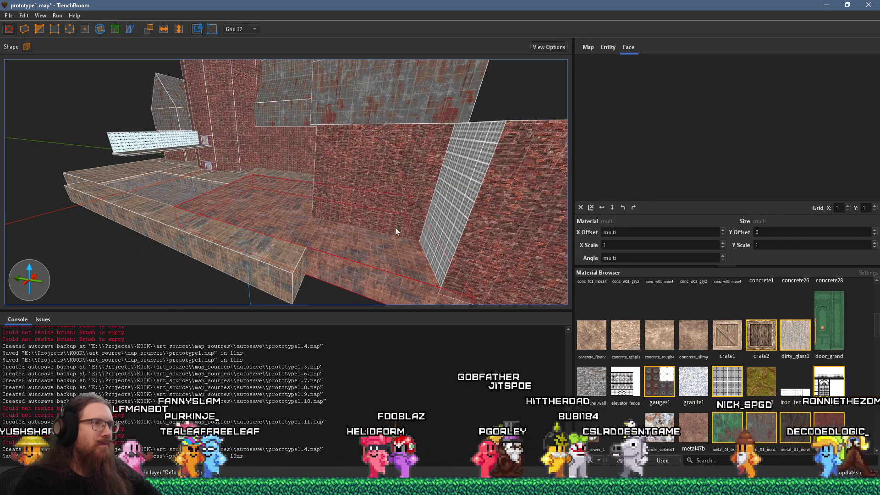
left_click(398, 225, "shift")
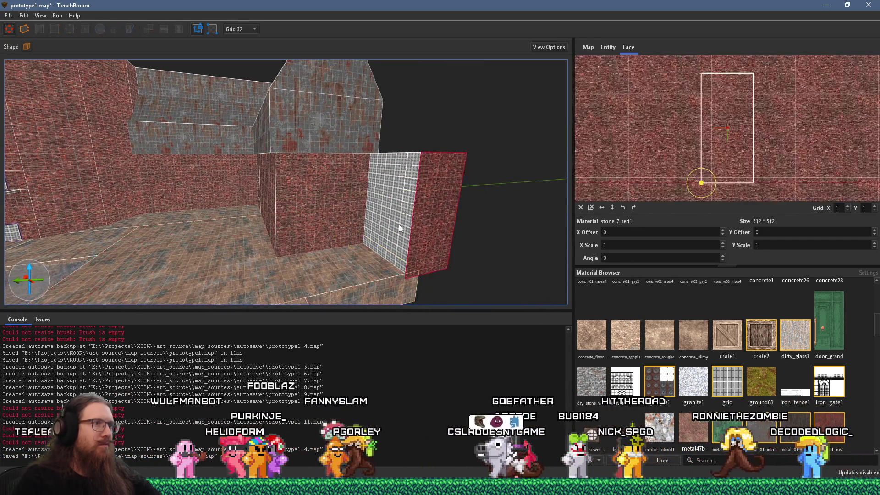
- Transfer the stone_7_red1 brick texture onto the grid-textured inner wall face
left_click(399, 224, "shift")
mouse_move(411, 222)
left_mouse_down()
mouse_move(474, 219)
mouse_move(59, 301)
mouse_move(184, 240)
left_mouse_up()
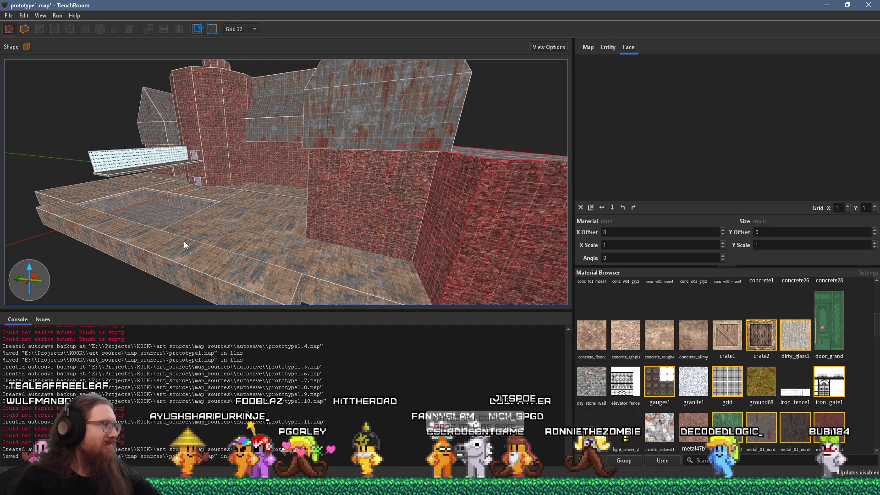
mouse_move(232, 232)
left_mouse_down()
mouse_move(169, 204)
mouse_move(280, 213)
mouse_move(333, 180)
mouse_move(210, 216)
mouse_move(248, 216)
mouse_move(336, 271)
mouse_move(370, 204)
mouse_move(81, 195)
left_mouse_up()
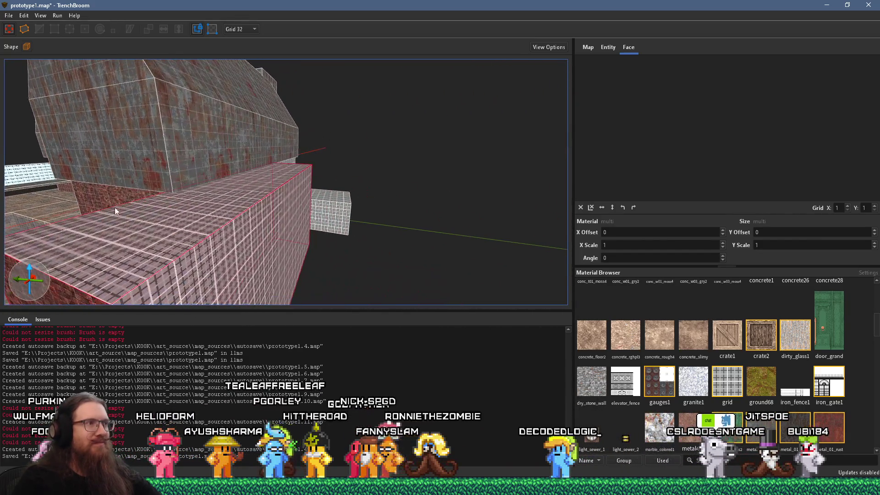
key("ctrl+z")
left_click_drag(130, 227, 156, 232)
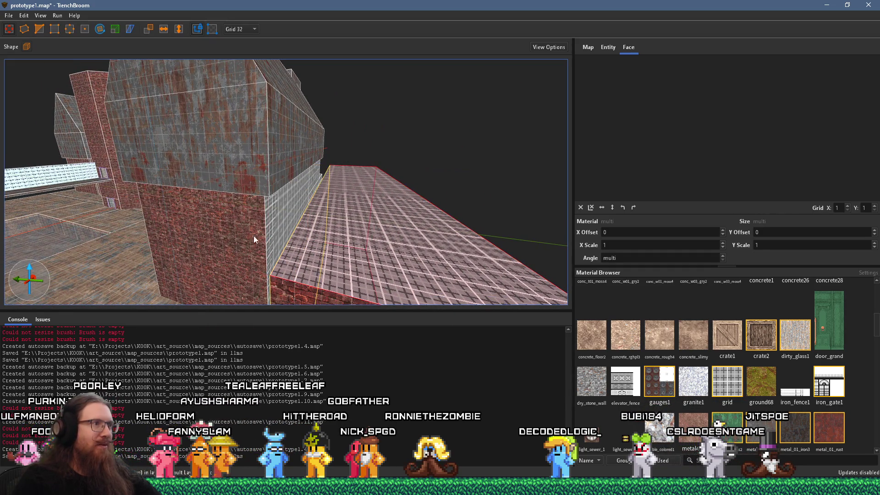
- Select the brick wall brush and lengthen it toward the corridor's far end
left_click(259, 231)
key("w")
key("w")
key("w")
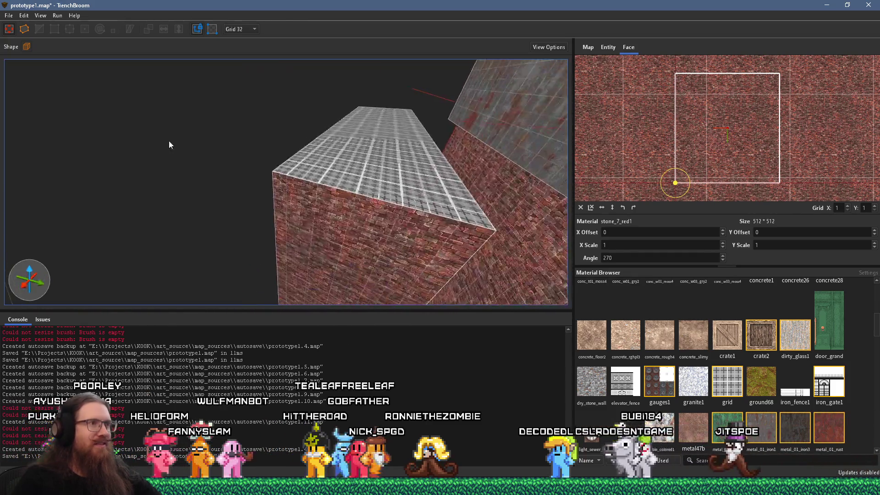
left_click(167, 176)
key("a")
key("a")
key("a")
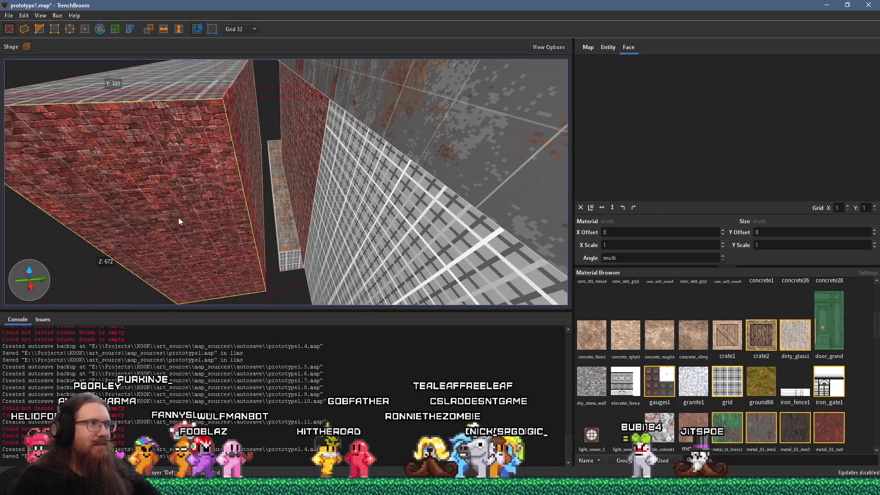
key("s")
key("s")
key("s")
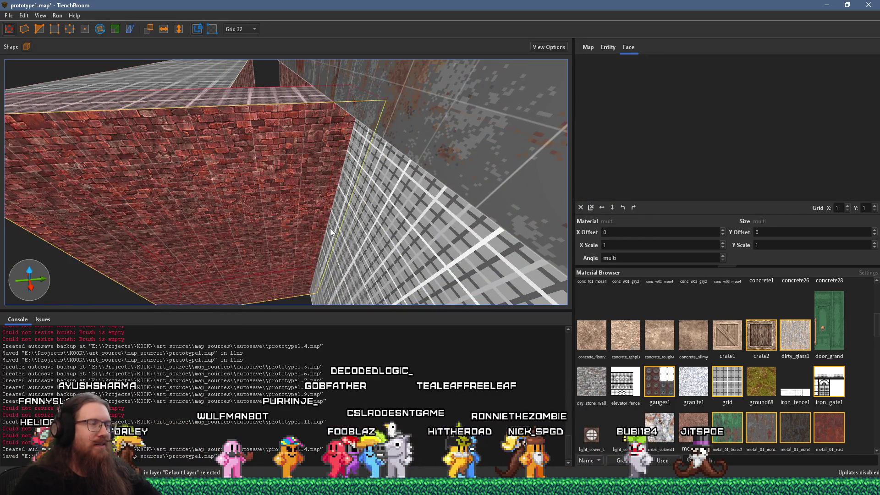
mouse_move(423, 238)
left_mouse_down()
mouse_move(426, 216)
mouse_move(292, 216)
mouse_move(389, 217)
mouse_move(240, 255)
mouse_move(372, 172)
mouse_move(342, 207)
mouse_move(273, 241)
mouse_move(266, 275)
mouse_move(276, 250)
mouse_move(302, 238)
left_mouse_up()
mouse_move(505, 229)
left_mouse_down()
mouse_move(24, 208)
mouse_move(249, 220)
mouse_move(90, 169)
mouse_move(317, 244)
left_mouse_up()
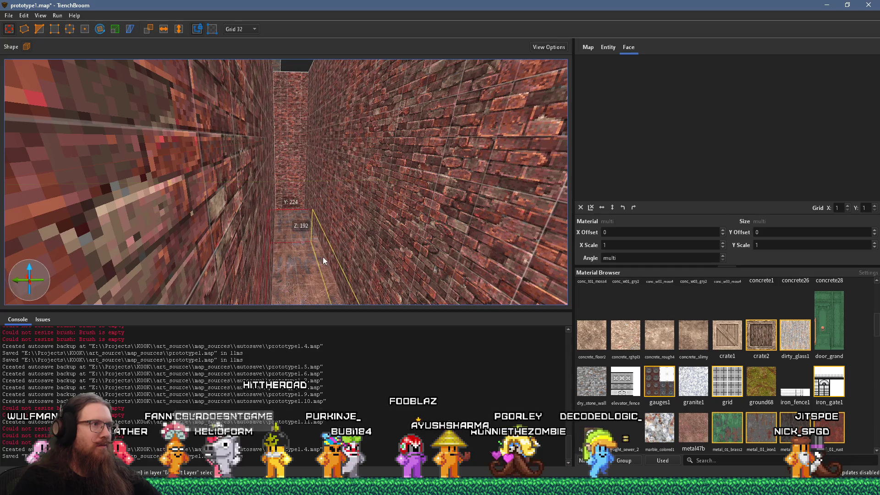
- Select the ledge brush and stretch its end out to meet the far wall
left_click(295, 269)
mouse_move(295, 270)
left_mouse_down()
mouse_move(334, 305)
mouse_move(173, 271)
mouse_move(276, 188)
mouse_move(246, 150)
mouse_move(255, 163)
mouse_move(256, 143)
mouse_move(318, 164)
mouse_move(362, 135)
mouse_move(372, 162)
mouse_move(350, 194)
mouse_move(323, 186)
mouse_move(469, 172)
mouse_move(271, 190)
mouse_move(61, 190)
mouse_move(128, 233)
mouse_move(389, 208)
mouse_move(72, 310)
left_mouse_up()
mouse_move(333, 218)
left_mouse_down()
mouse_move(124, 326)
mouse_move(259, 194)
mouse_move(334, 226)
mouse_move(156, 290)
mouse_move(176, 272)
mouse_move(326, 219)
mouse_move(271, 238)
mouse_move(379, 236)
left_mouse_up()
left_click(373, 248)
key("Escape")
left_click_drag(404, 169, 416, 94)
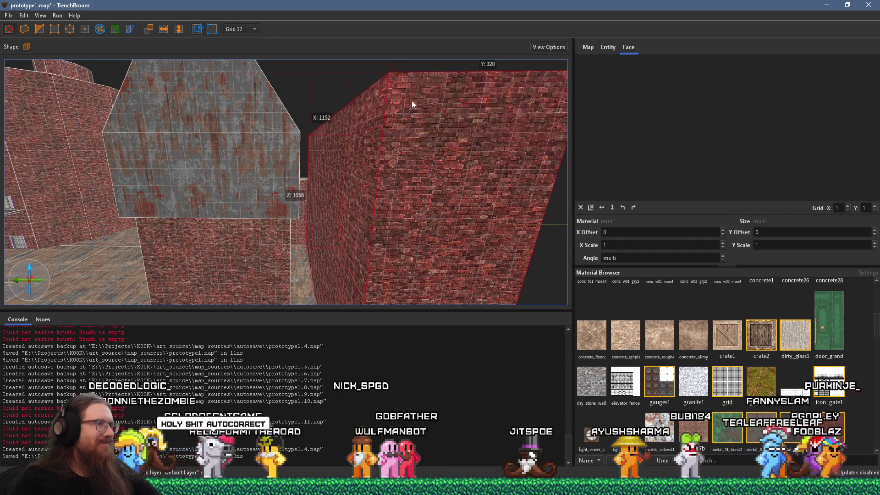
mouse_move(362, 230)
left_mouse_down()
mouse_move(296, 248)
mouse_move(380, 288)
mouse_move(276, 262)
mouse_move(284, 252)
mouse_move(261, 229)
mouse_move(383, 265)
left_mouse_up()
left_click(252, 222)
left_click(394, 257)
- Drag the brick block's bottom face downward, then select a floor brush beside the fence
mouse_move(422, 244)
left_mouse_down()
mouse_move(420, 294)
mouse_move(367, 277)
mouse_move(326, 236)
mouse_move(166, 238)
mouse_move(140, 252)
mouse_move(428, 175)
left_mouse_up()
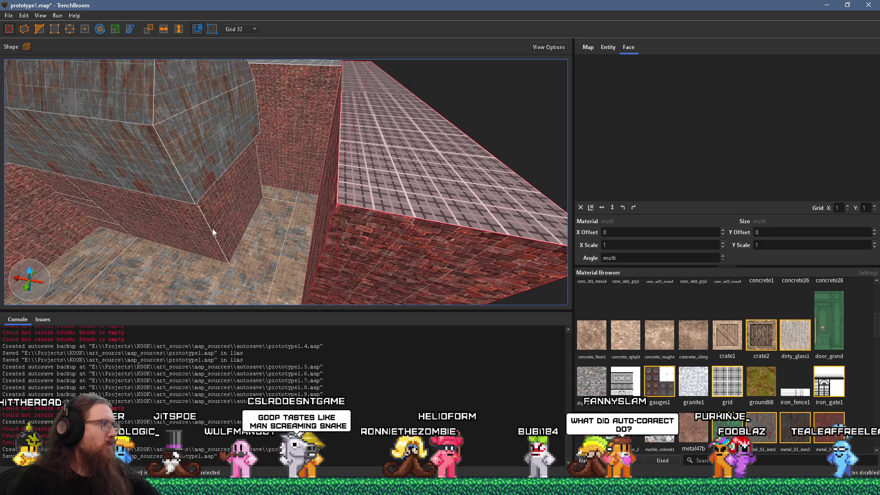
mouse_move(153, 241)
left_mouse_down()
mouse_move(206, 301)
mouse_move(230, 73)
mouse_move(283, 224)
mouse_move(131, 108)
mouse_move(310, 162)
mouse_move(291, 190)
mouse_move(165, 211)
mouse_move(242, 216)
left_mouse_up()
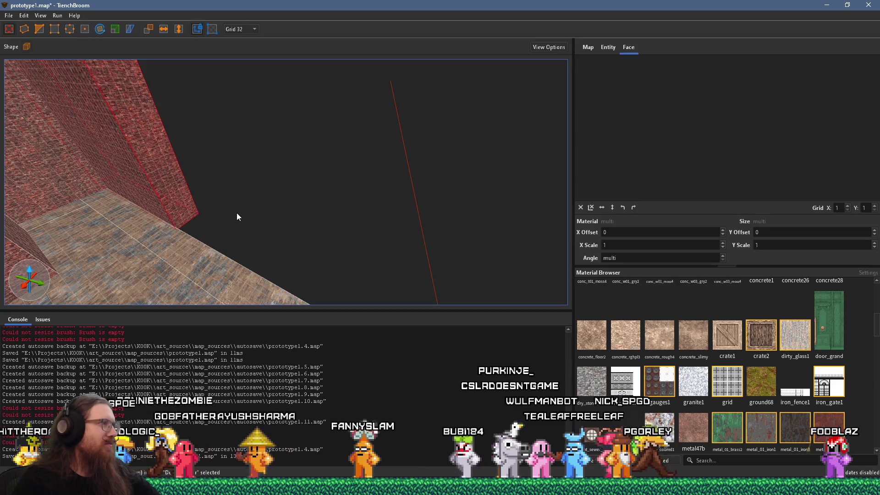
mouse_move(175, 216)
left_mouse_down()
mouse_move(353, 200)
mouse_move(295, 205)
mouse_move(337, 243)
mouse_move(233, 276)
mouse_move(371, 262)
mouse_move(244, 214)
mouse_move(441, 279)
left_mouse_up()
left_click(290, 254)
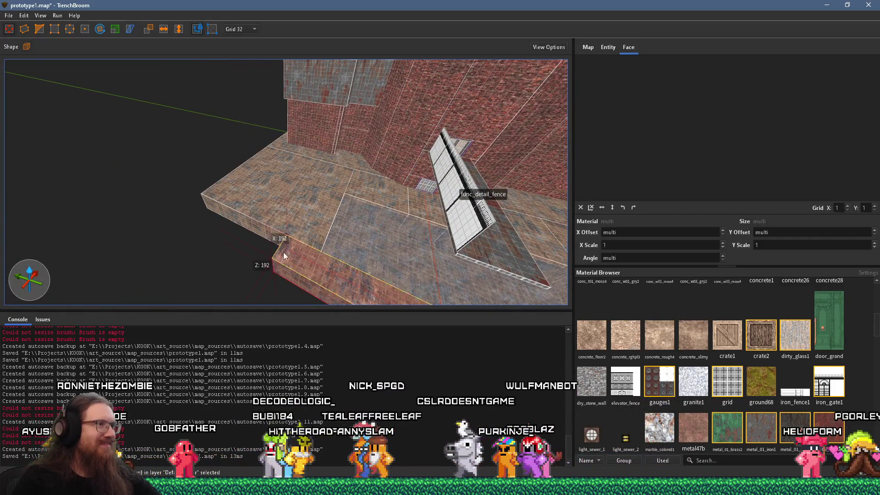
- Pull back to a wide view of the building, fence and gabled house
left_click_drag(157, 202, 301, 211)
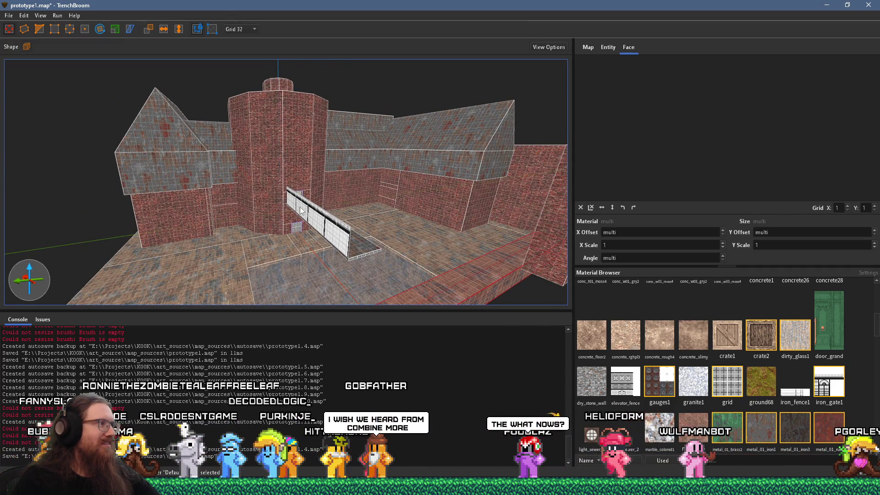
scroll(285, 210, "up", 5)
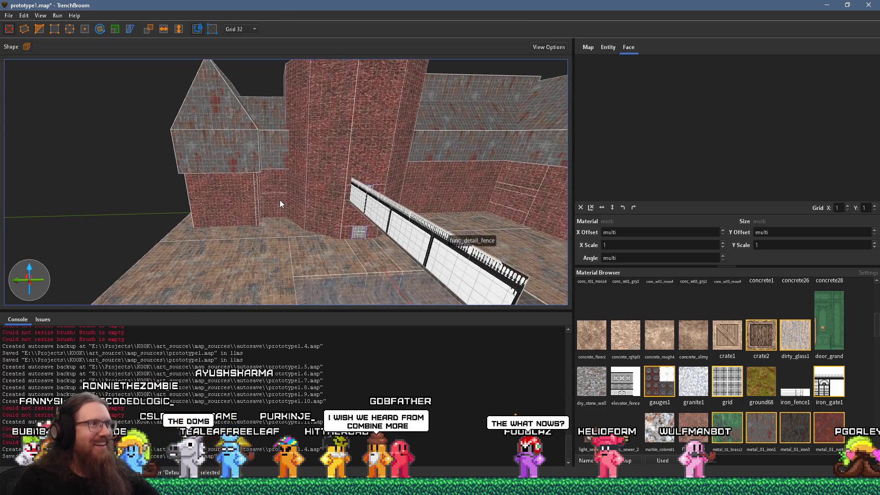
key("a")
left_click_drag(281, 182, 77, 229)
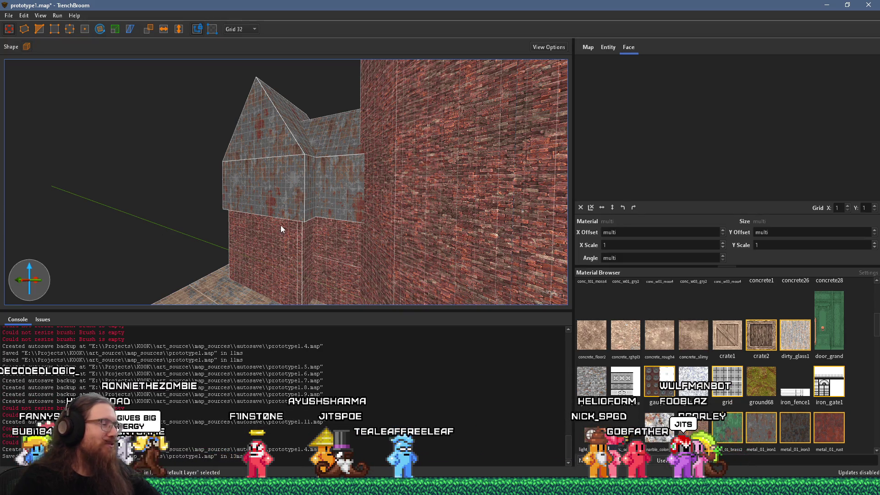
- Save the map with Ctrl+S and open Run > Compile Map on the qbsp profile
key("ctrl+s")
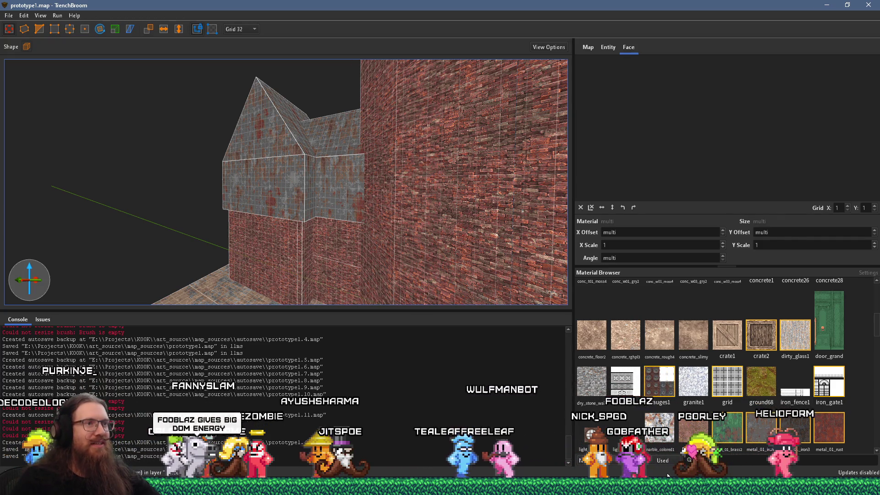
left_click(58, 16)
left_click(74, 25)
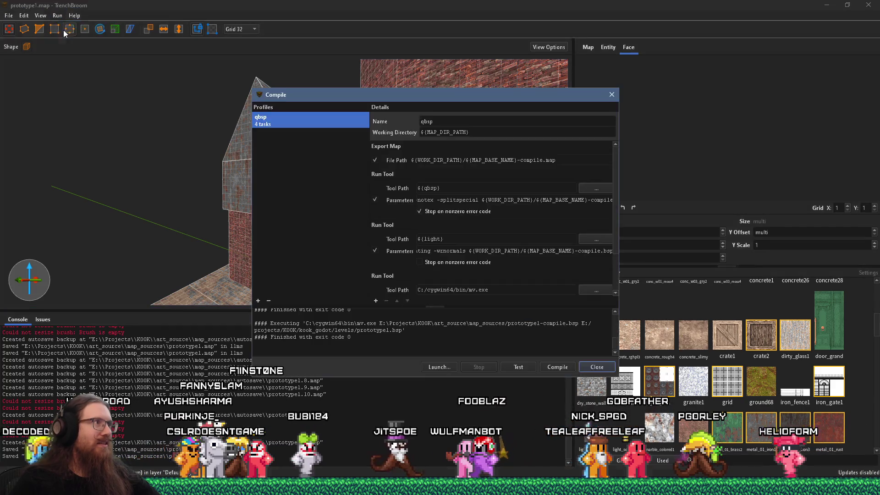
- Compile with the qbsp profile to exit code 0, close the window, and switch to Godot
left_click(570, 363)
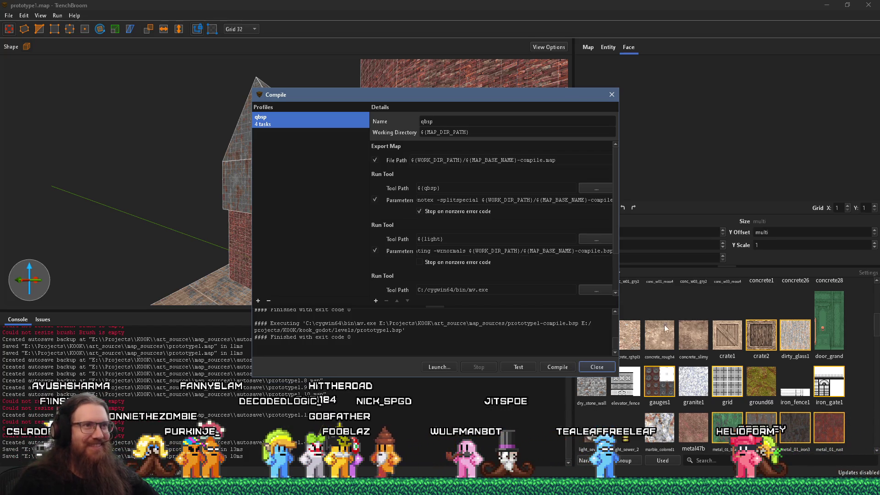
left_click(612, 95)
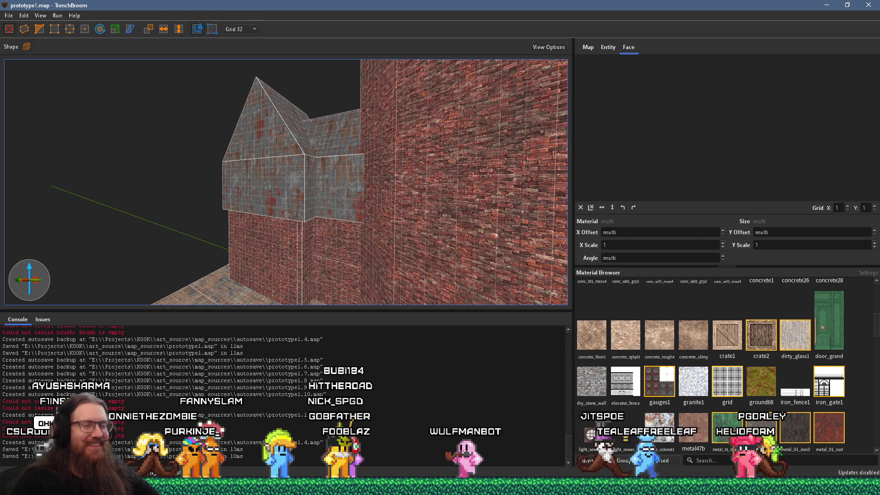
left_click(706, 444)
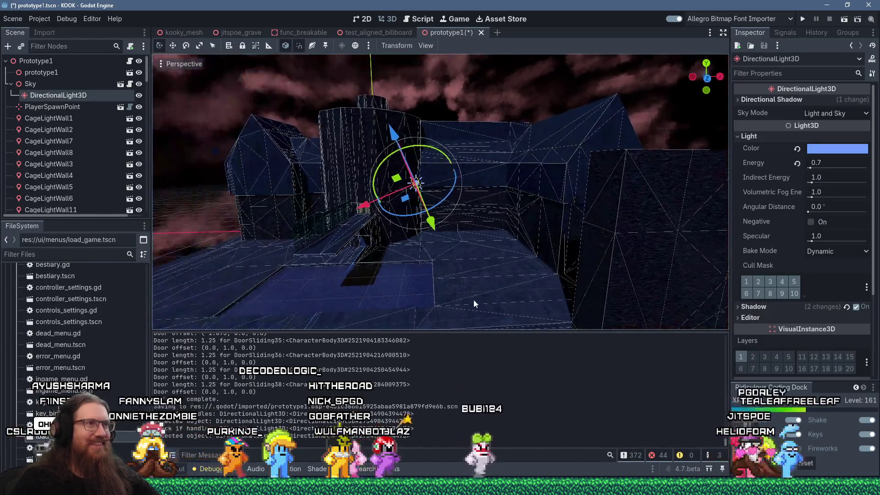
- Run the project from Godot and walk the prototype1 level past the pipe wall toward the brick tower
mouse_move(451, 289)
left_mouse_down()
mouse_move(477, 259)
mouse_move(618, 227)
mouse_move(595, 256)
left_mouse_up()
left_click(803, 18)
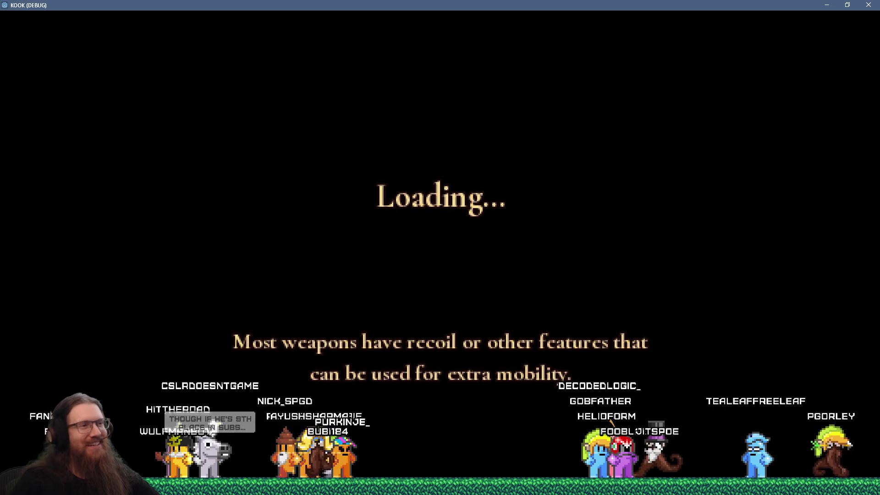
key("w")
key("w")
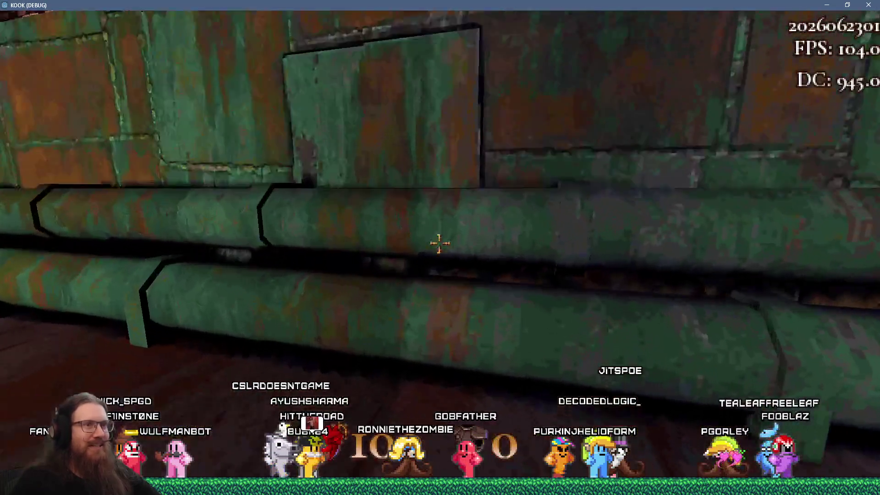
key("s")
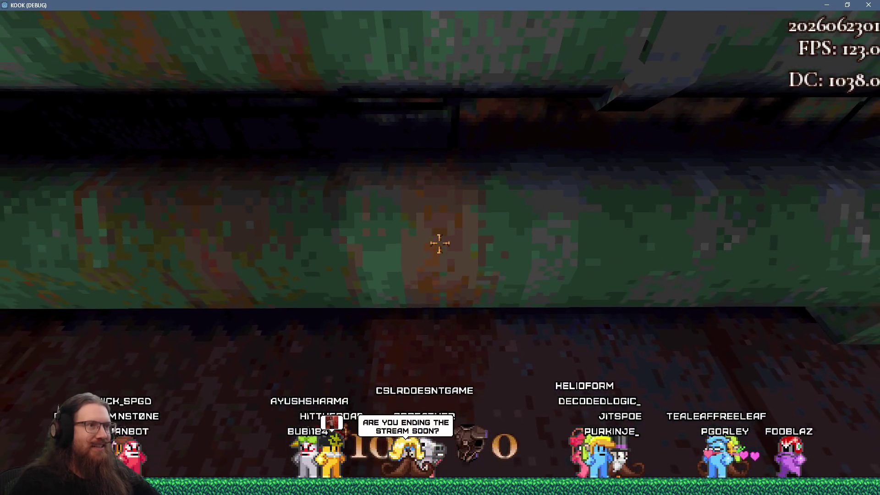
key("w")
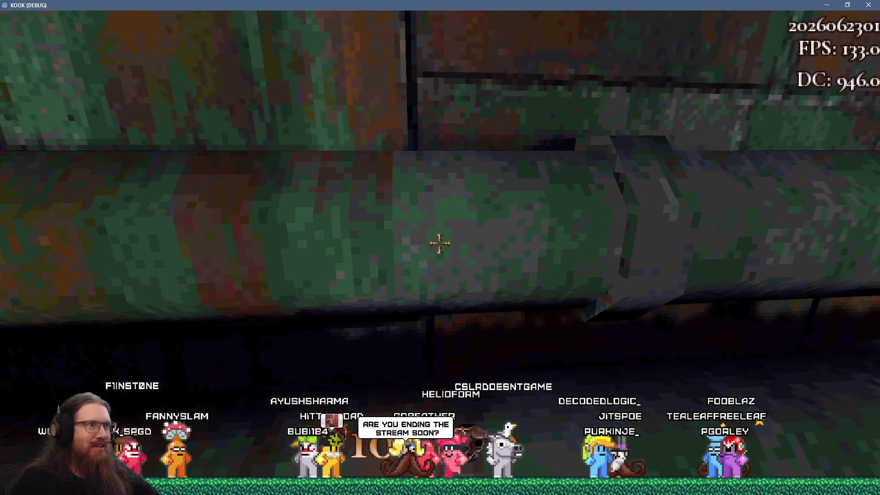
key("s")
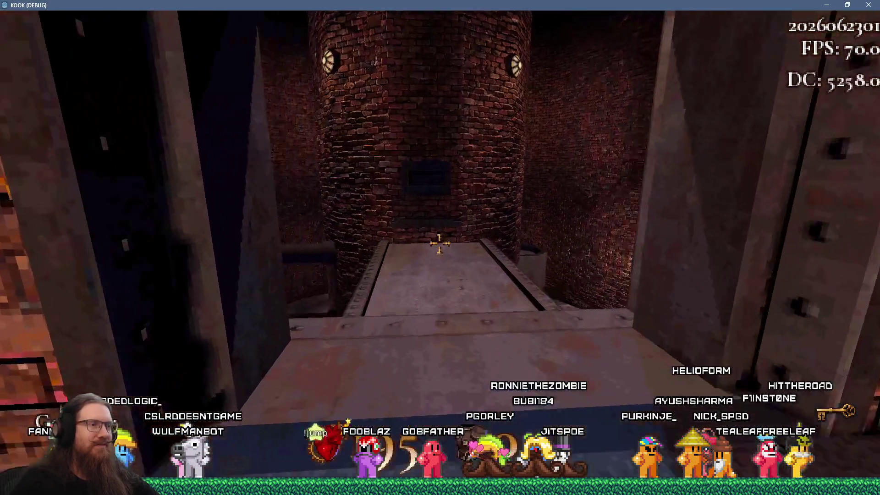
key("w")
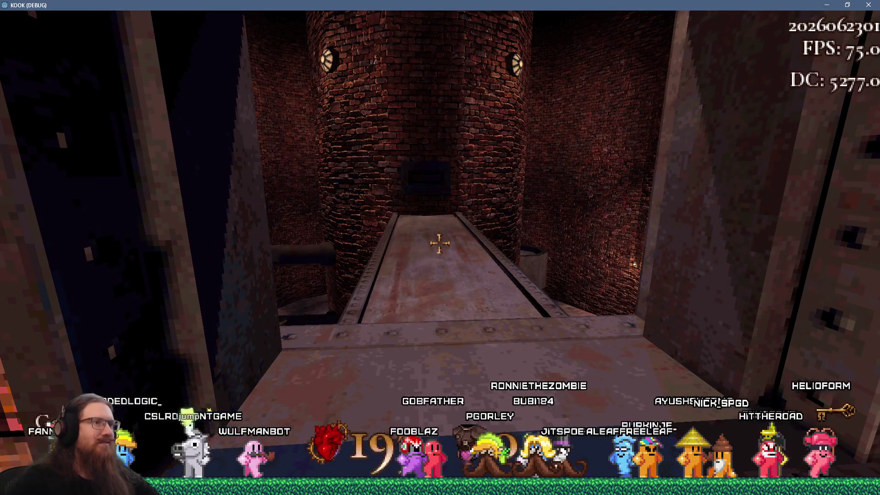
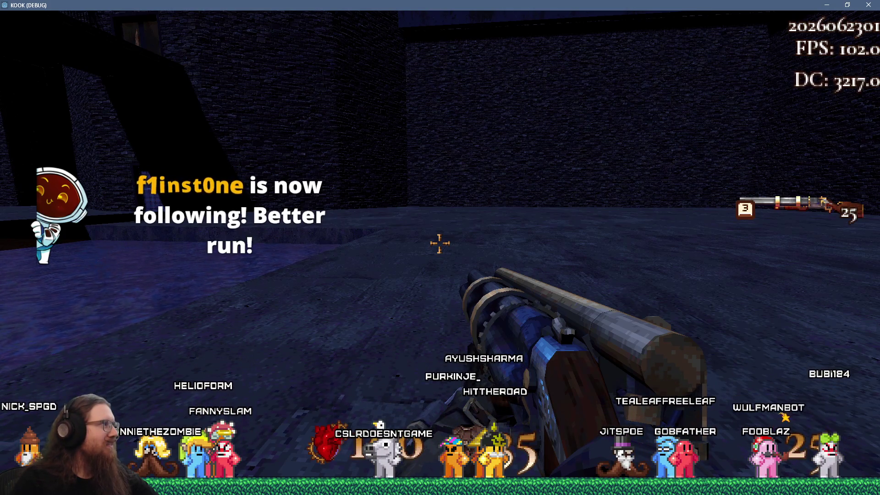
- Quit the KOOK game with the console command quit, then bring Firefox forward and select its address
key("grave")
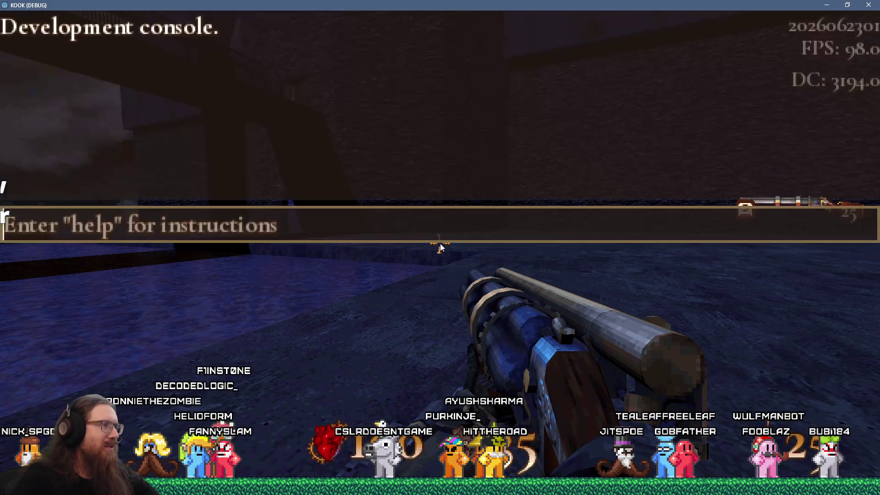
type("quit")
key("Return")
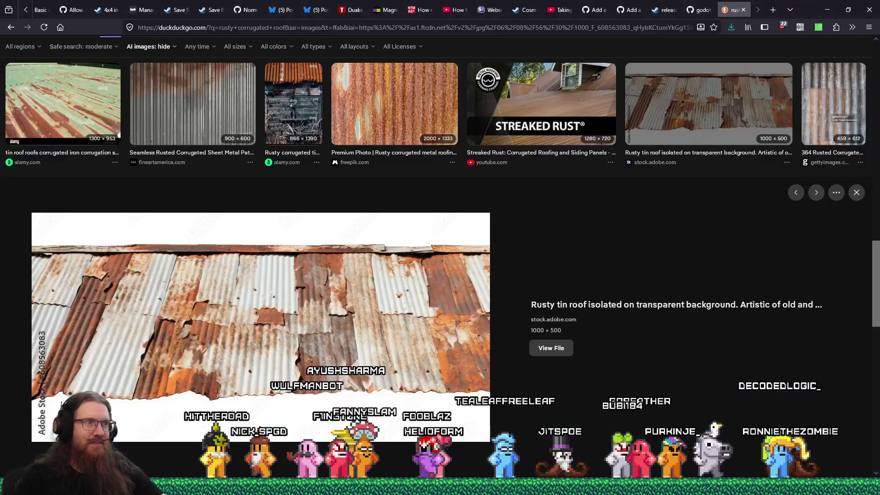
left_click(774, 451)
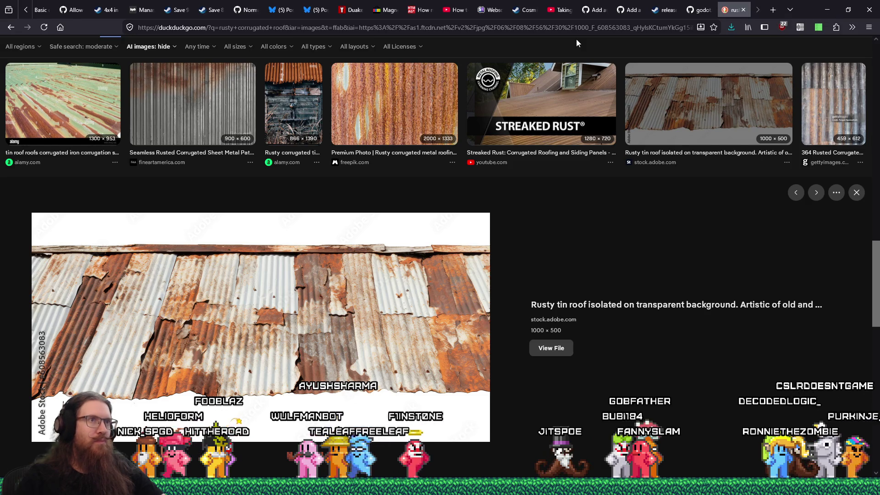
left_click(593, 27)
- Go to twitch.tv and open the Software and Game Development category
type("twitch.tv/")
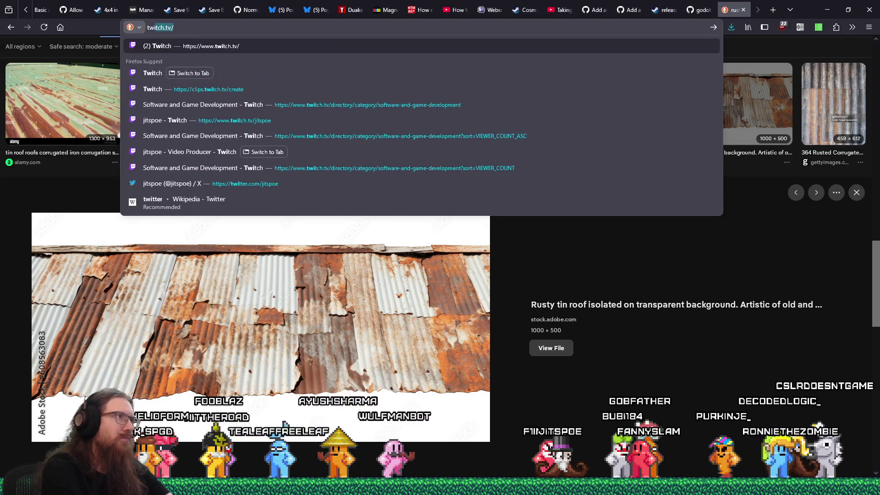
key("Return")
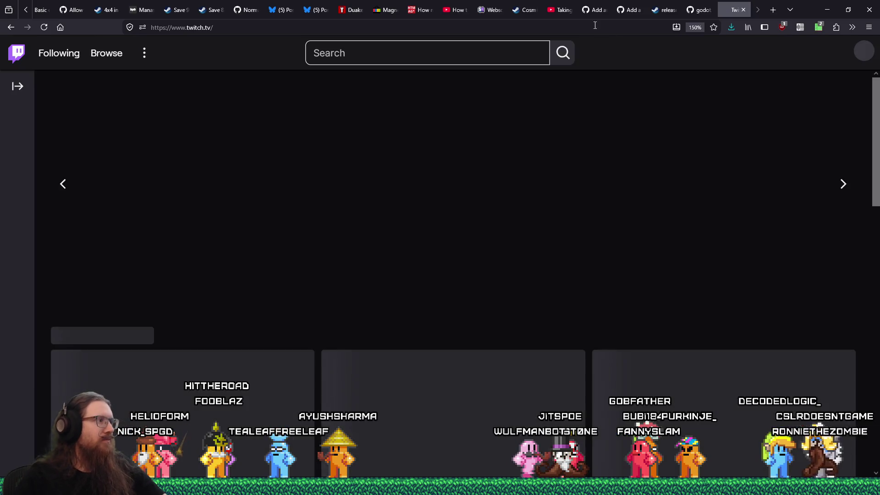
scroll(498, 250, "down", 3)
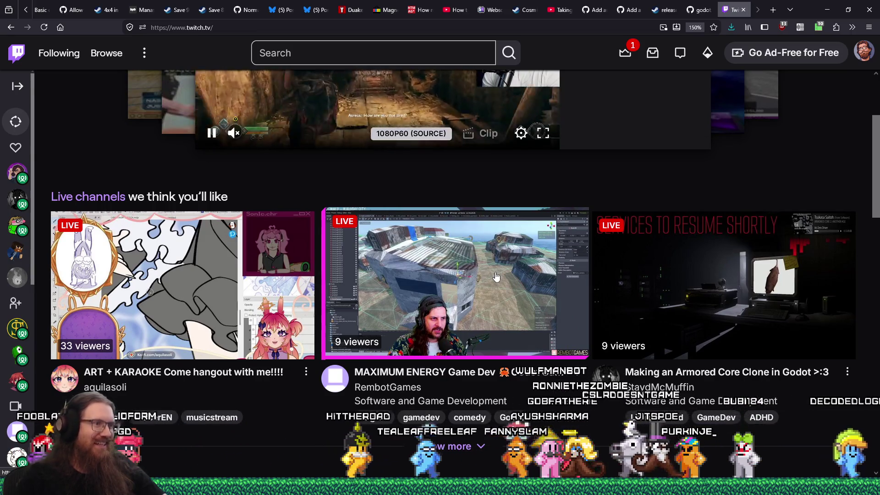
scroll(496, 277, "down", 10)
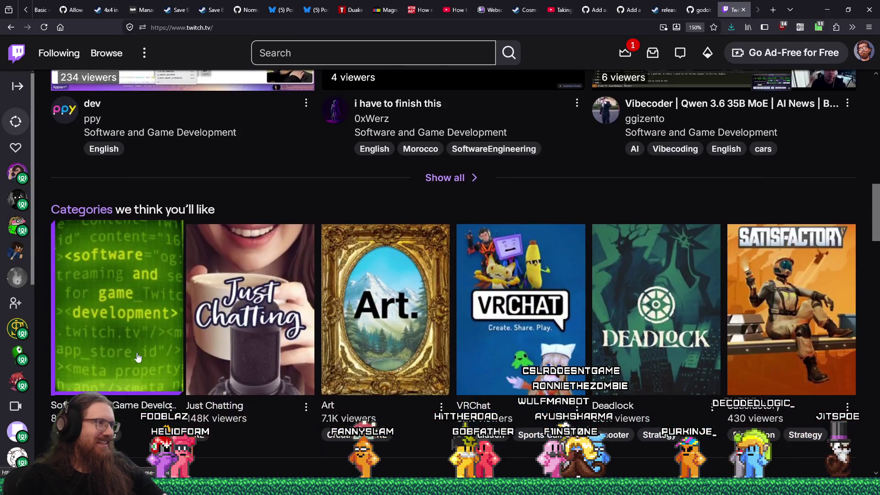
left_click(138, 358)
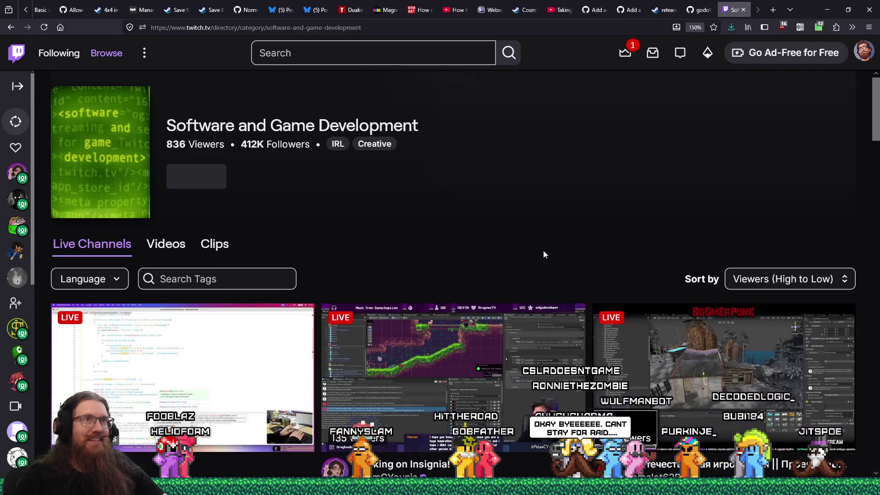
- Zoom the category page out two steps and browse down through the live streams
key("ctrl+minus")
key("ctrl+minus")
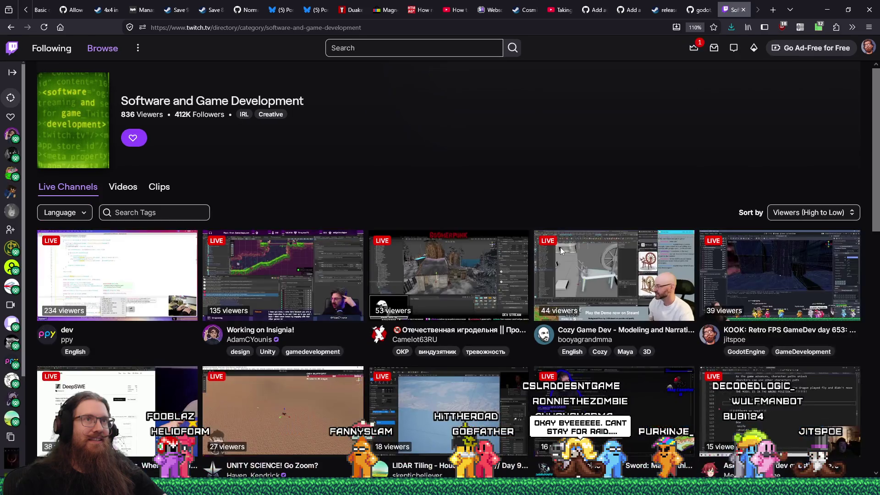
key("ctrl+minus")
scroll(560, 248, "down", 3)
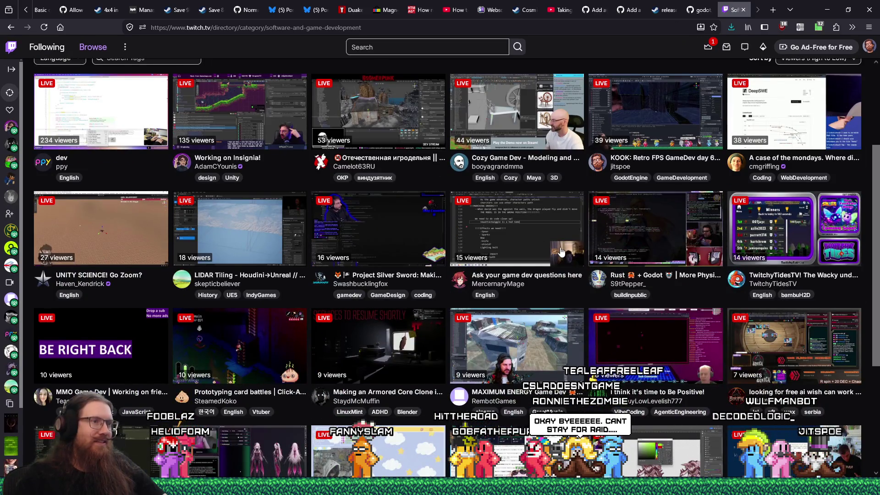
scroll(560, 248, "down", 5)
scroll(560, 252, "down", 5)
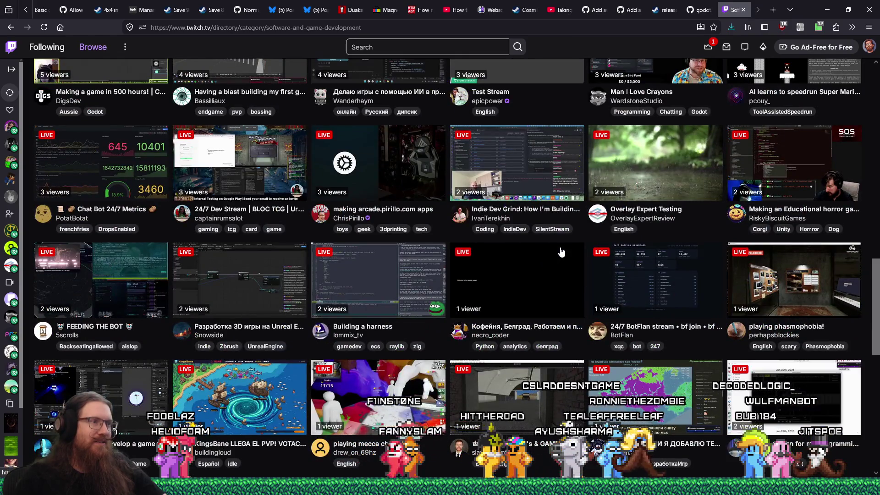
scroll(563, 251, "down", 1)
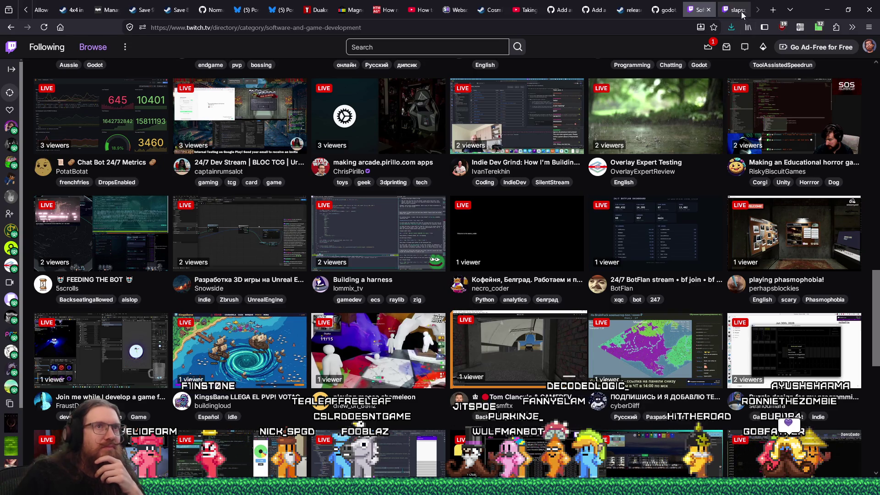
- Glance at the slapsz_tsmftx stream tab, then return to the category listing
left_click(741, 12)
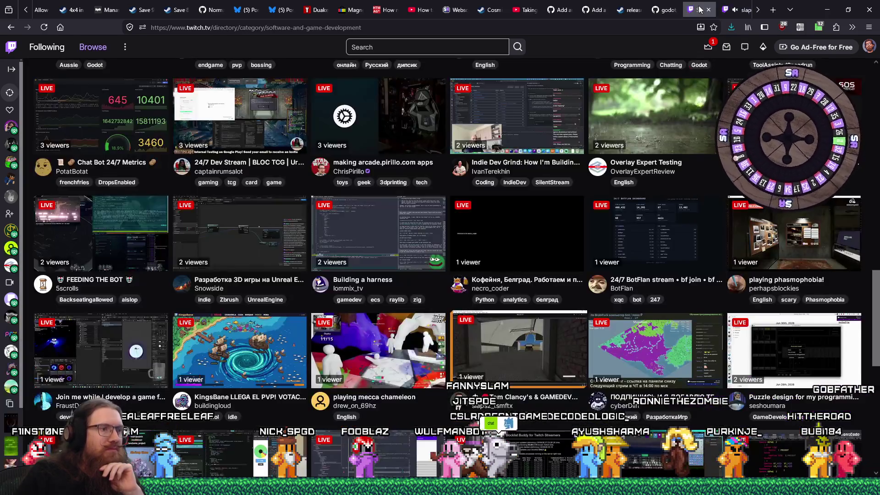
left_click(700, 9)
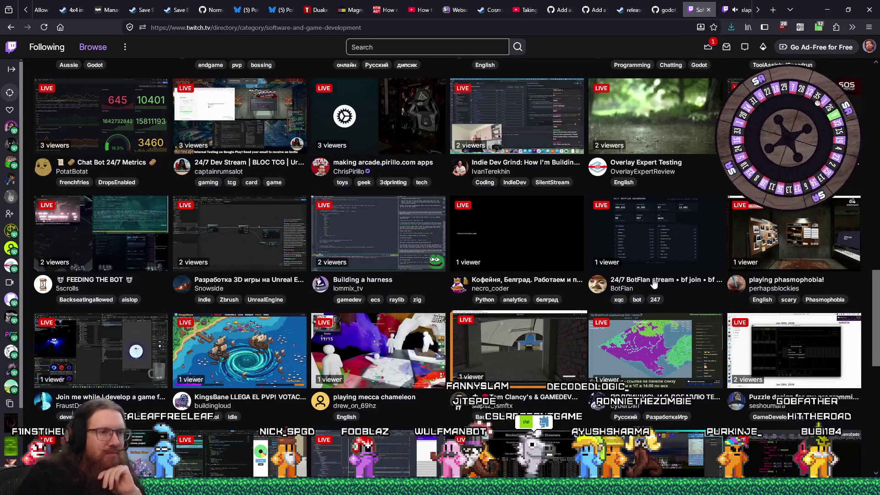
scroll(654, 284, "down", 1)
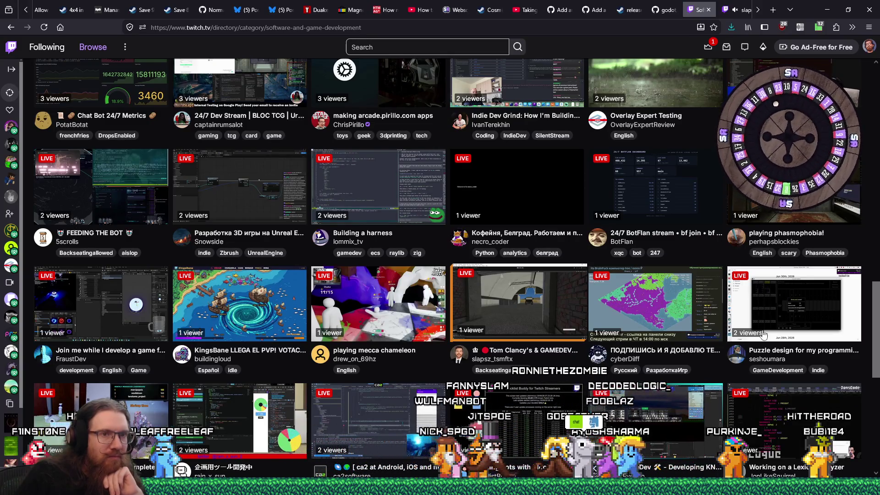
- Open seshoumara's stream in a background tab, watch it briefly, then return to the listing
middle_click(796, 305)
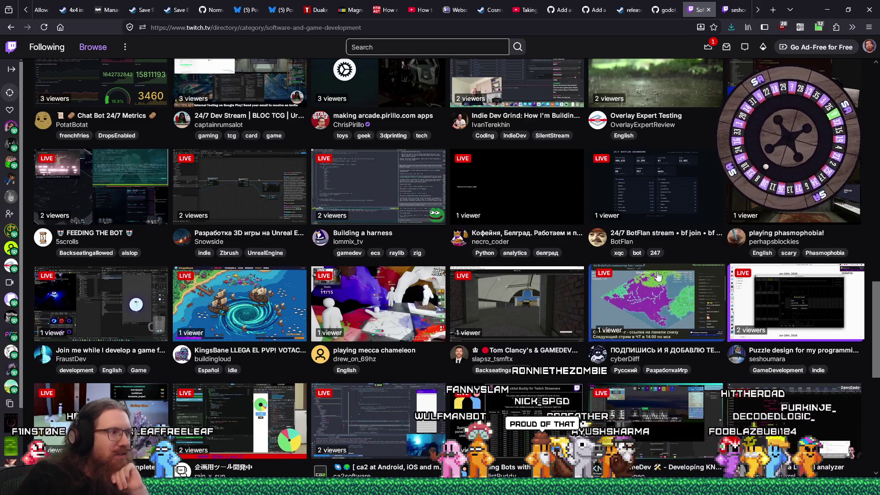
left_click(758, 10)
left_click(688, 13)
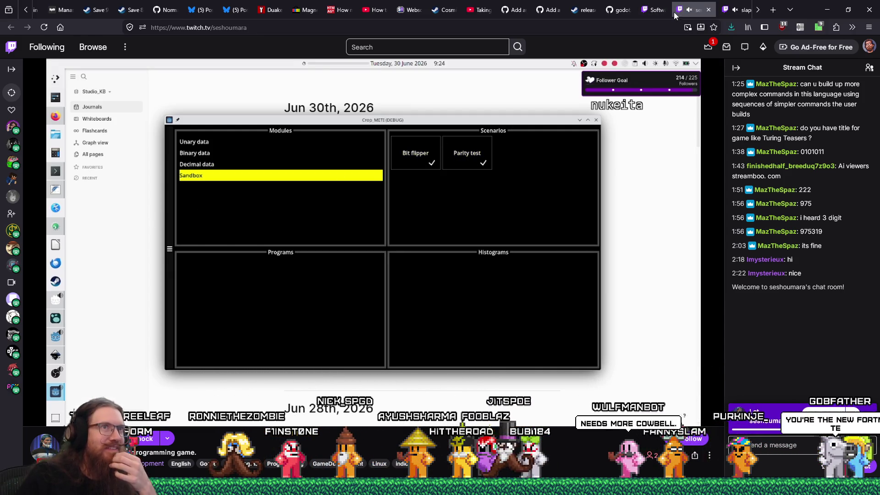
left_click(653, 9)
scroll(327, 342, "down", 3)
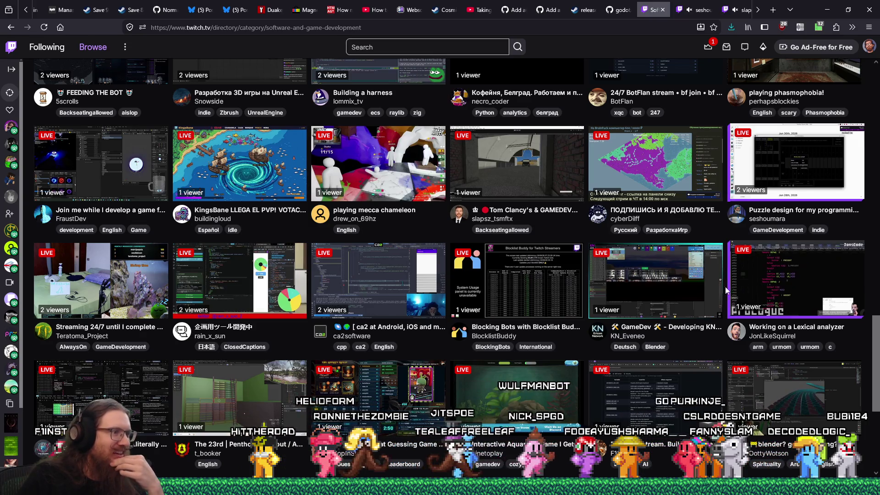
- Browse further down the directory and drag the bot chat window out of the way
scroll(418, 327, "down", 3)
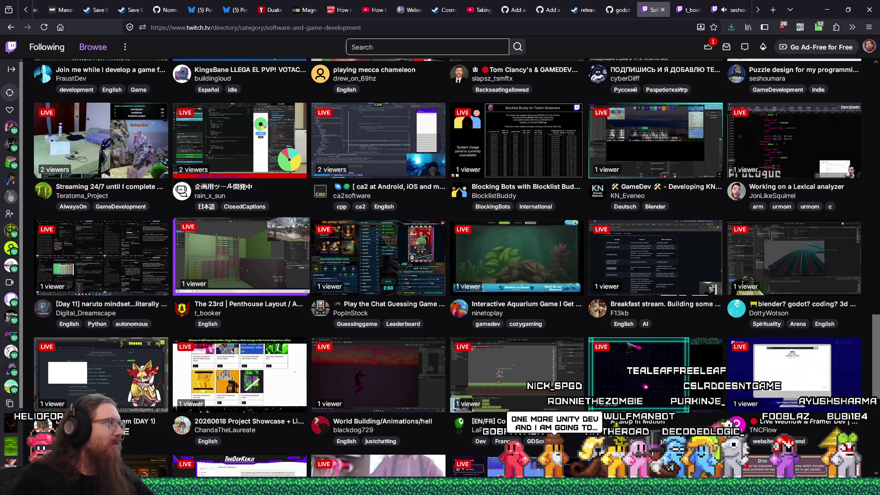
left_click_drag(303, 129, 558, 129)
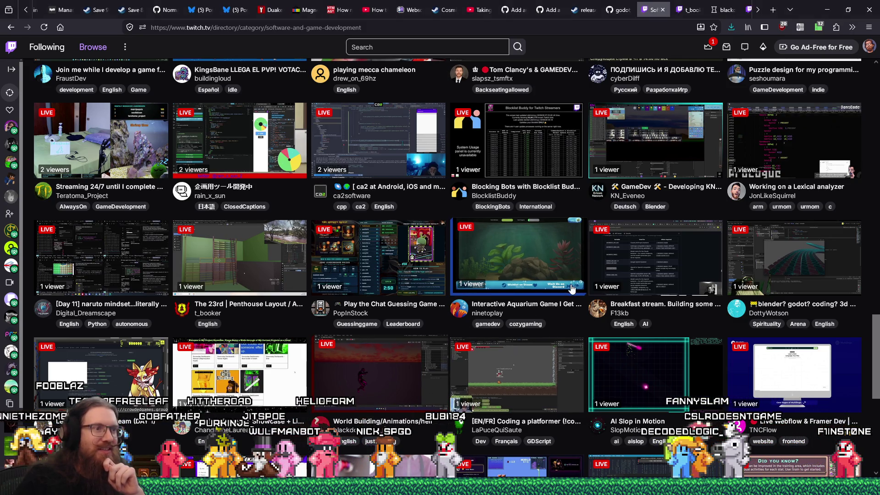
- Look over the t_booker, blackdog729 and seshoumara stream tabs, then return to the listing
left_click(690, 18)
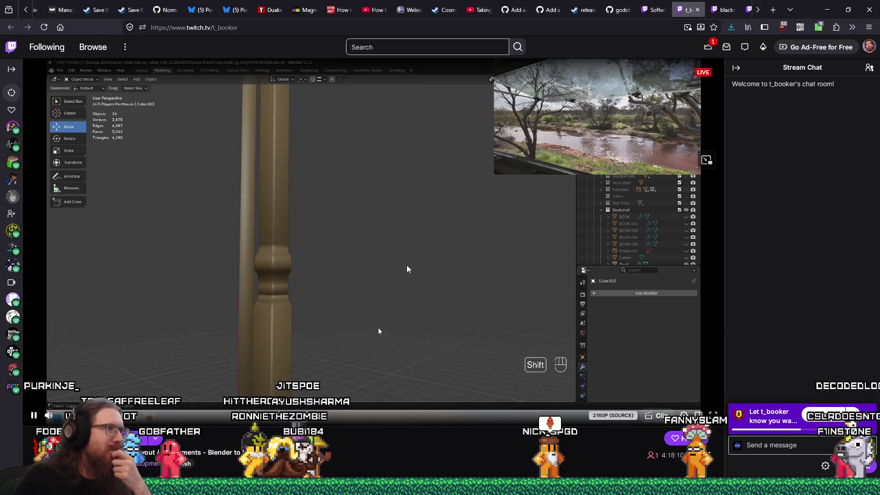
left_click(711, 12)
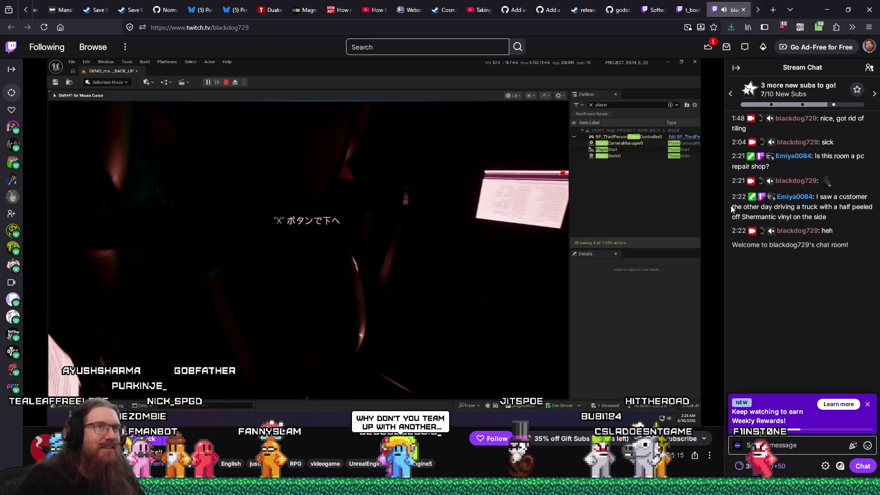
left_click(756, 13)
left_click(736, 13)
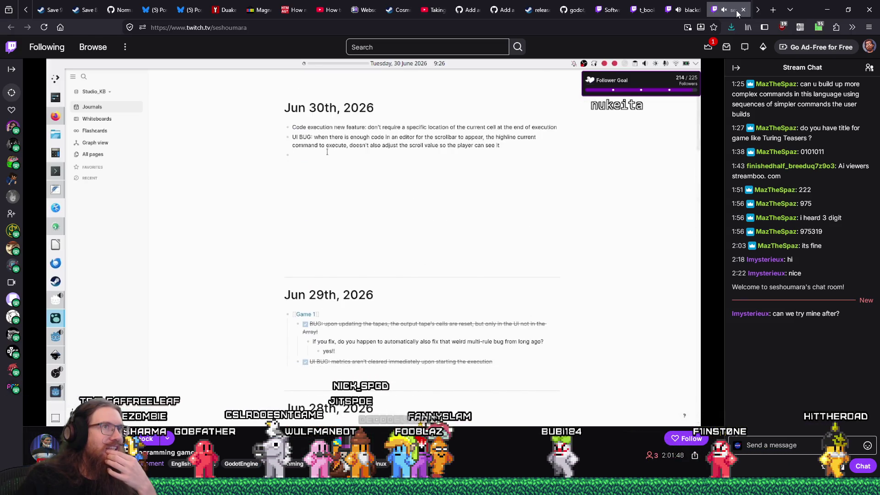
left_click(613, 10)
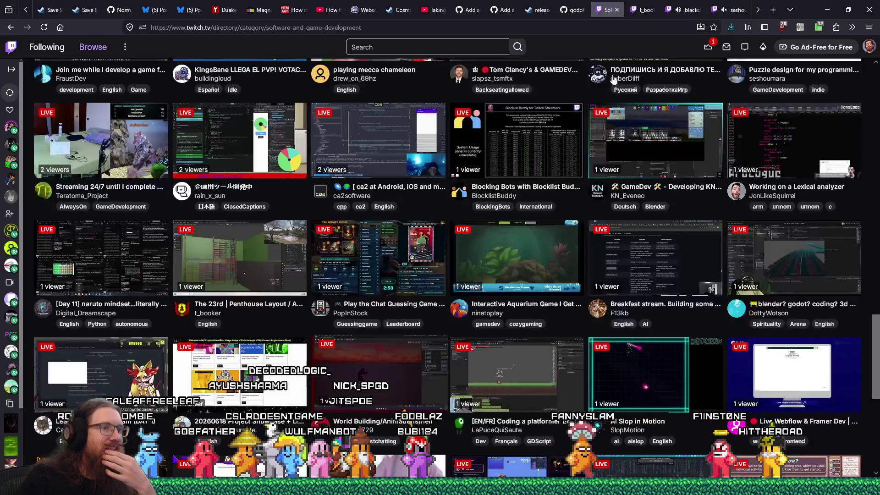
scroll(590, 356, "down", 5)
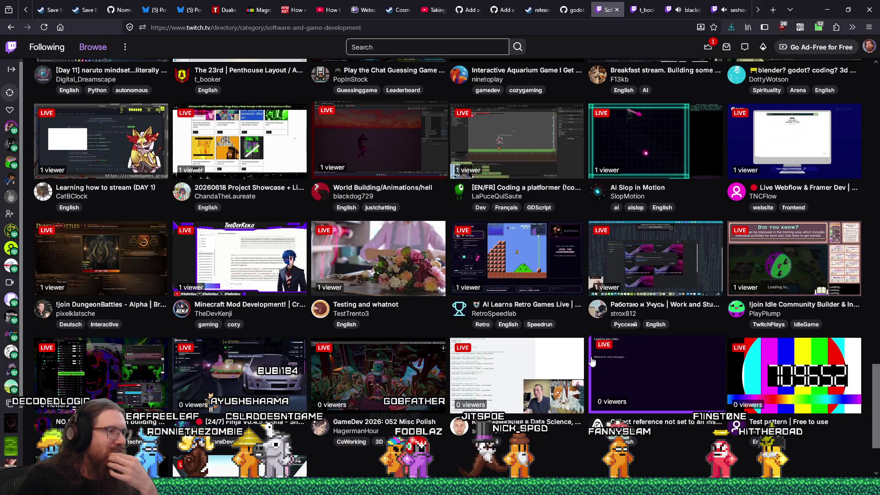
- Preview the HagermanHour GameDev 2026 stream in a new tab, close it, and switch to t_booker's stream
middle_click(379, 371)
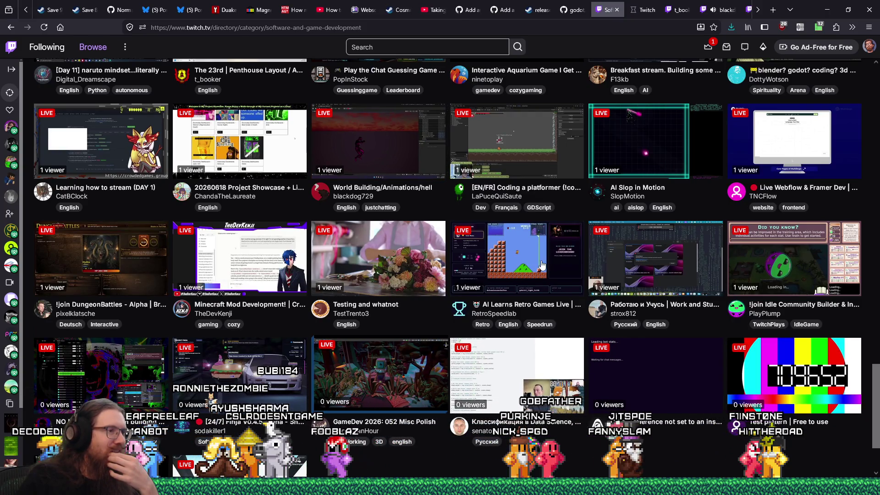
left_click(644, 10)
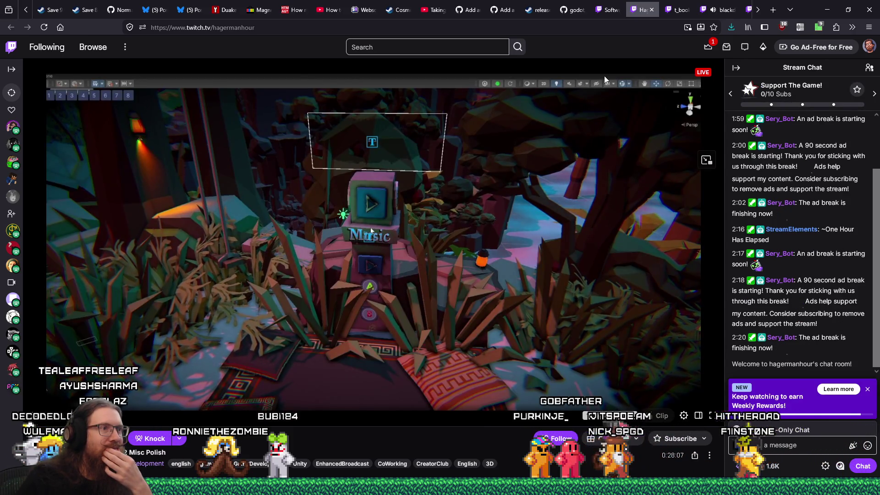
left_click(651, 10)
scroll(565, 274, "down", 2)
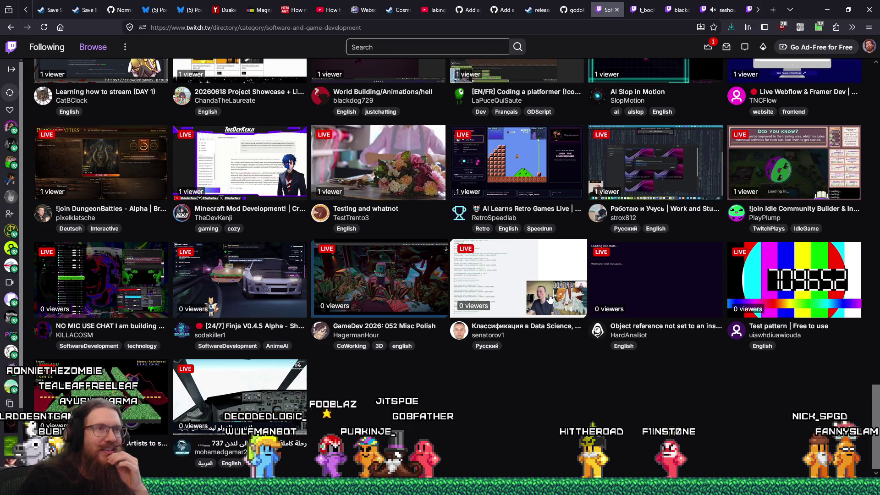
left_click(643, 10)
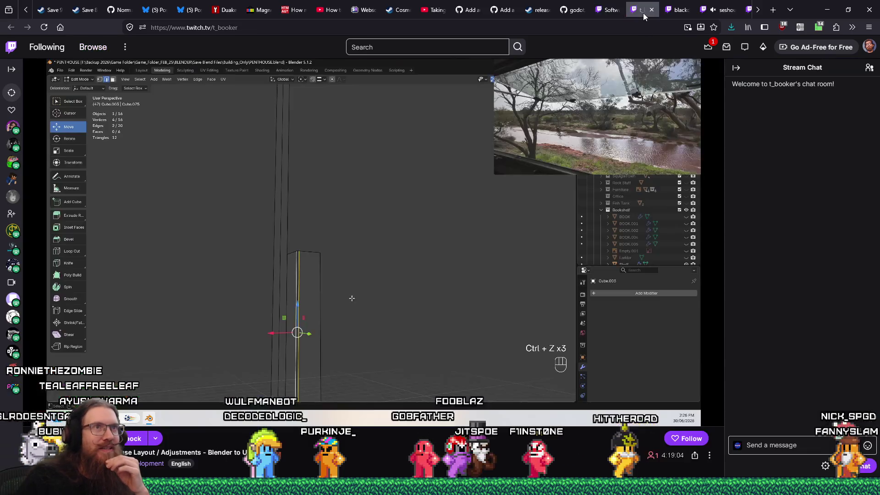
left_click(683, 10)
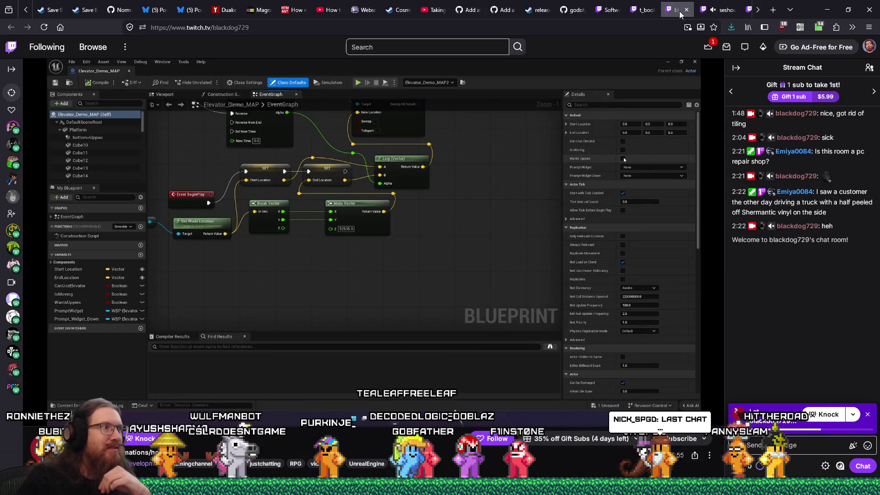
left_click(719, 11)
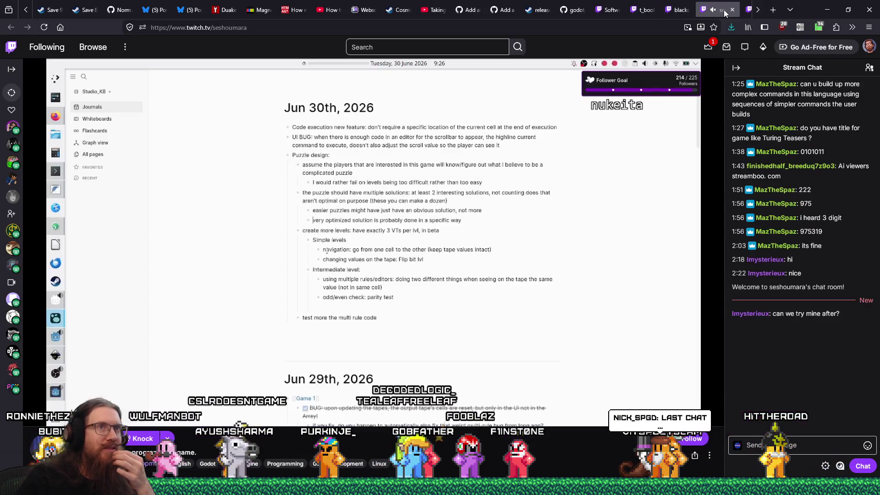
left_click(758, 10)
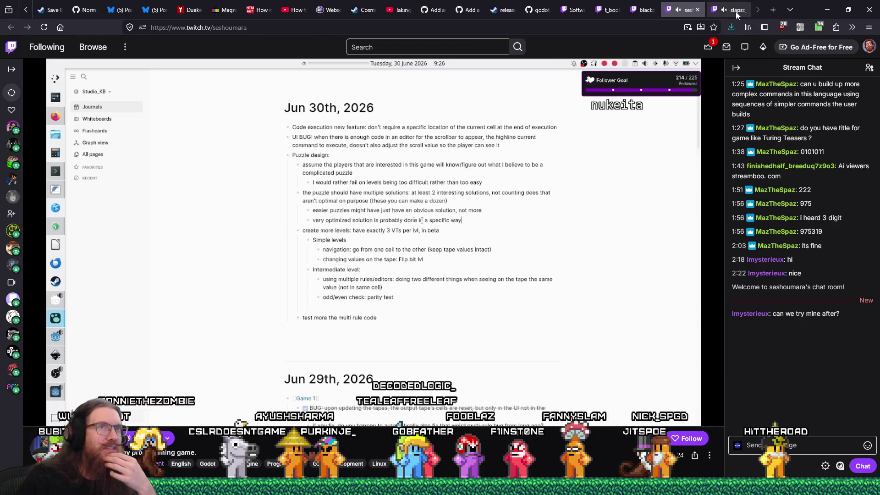
left_click(735, 12)
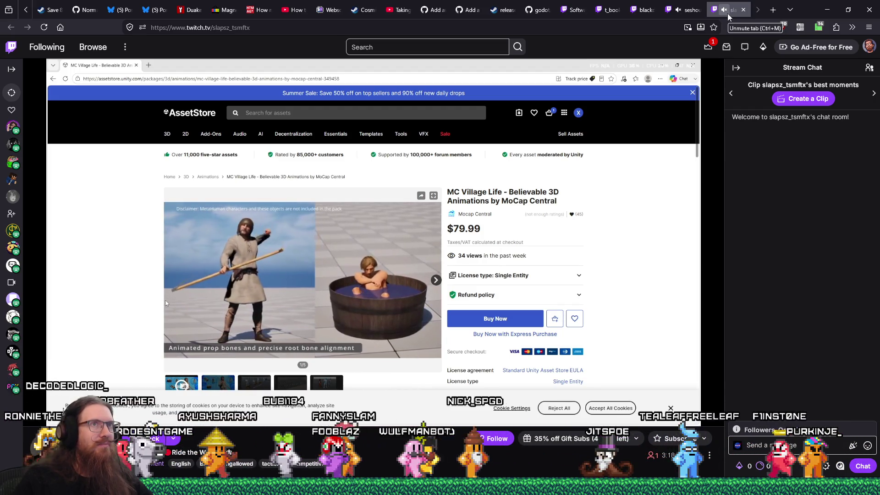
left_click(689, 13)
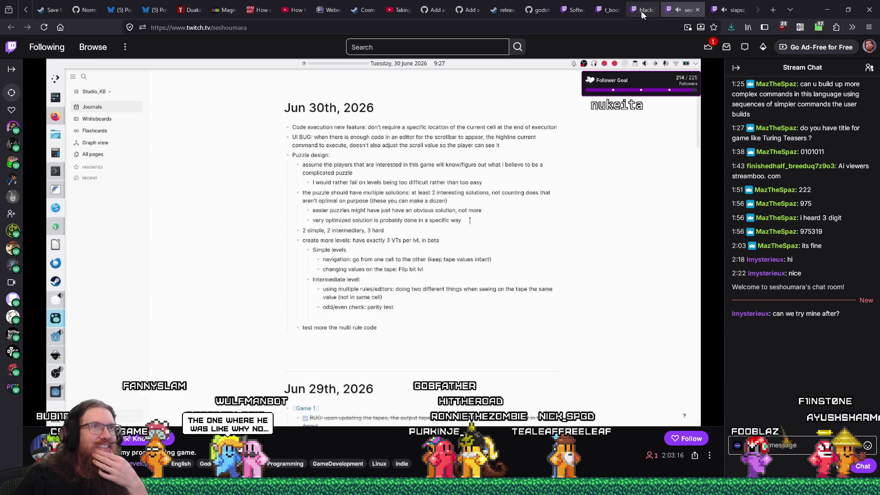
left_click(609, 9)
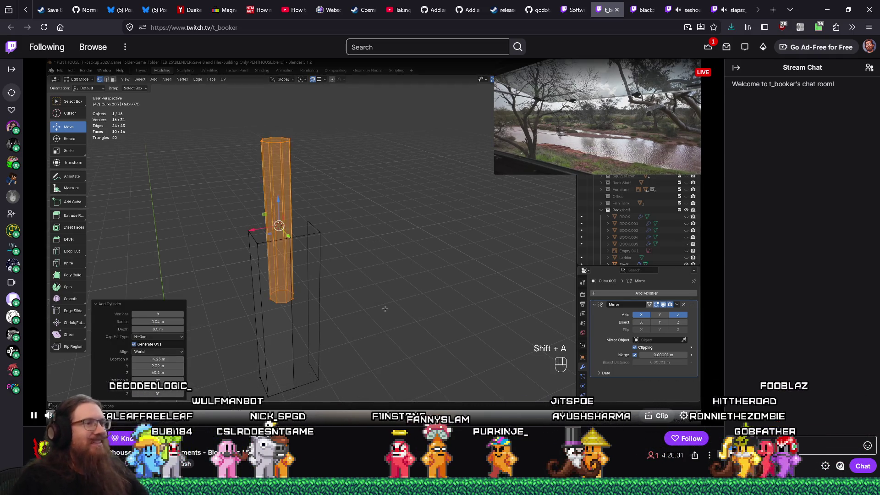
left_click(646, 12)
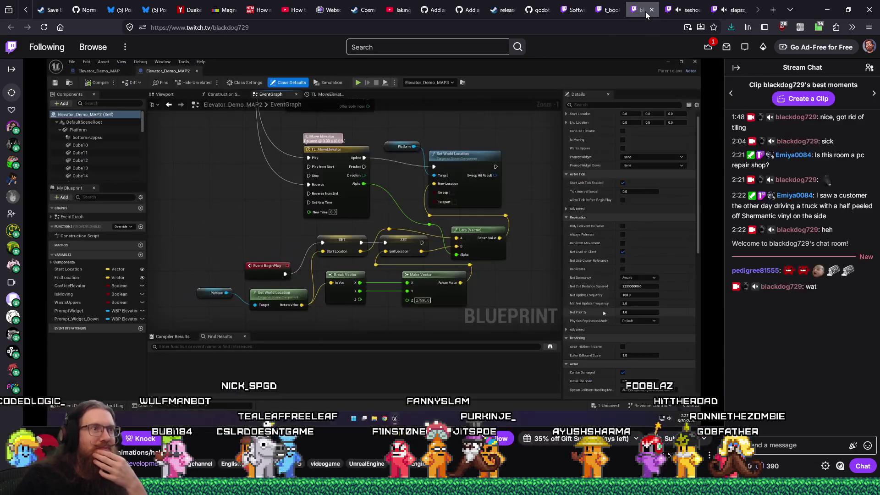
- Revisit the seshoumara, slapsz_tsmftx and t_booker streams to compare them
left_click(690, 10)
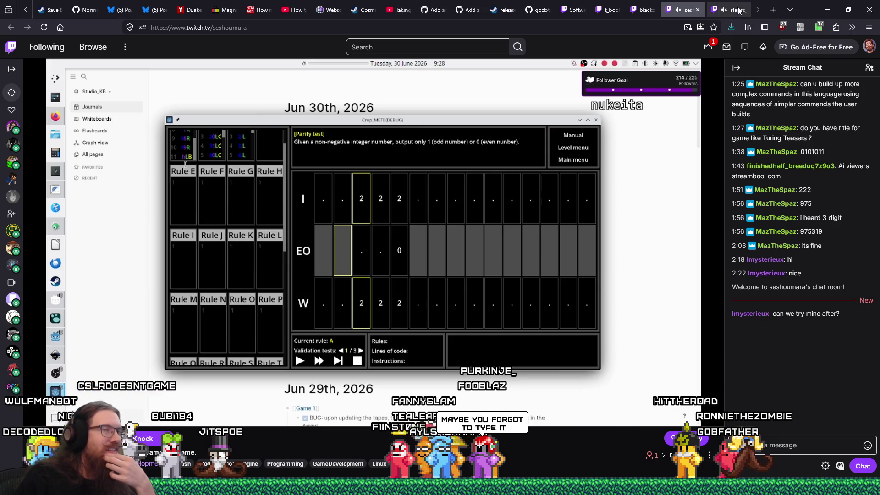
left_click(739, 10)
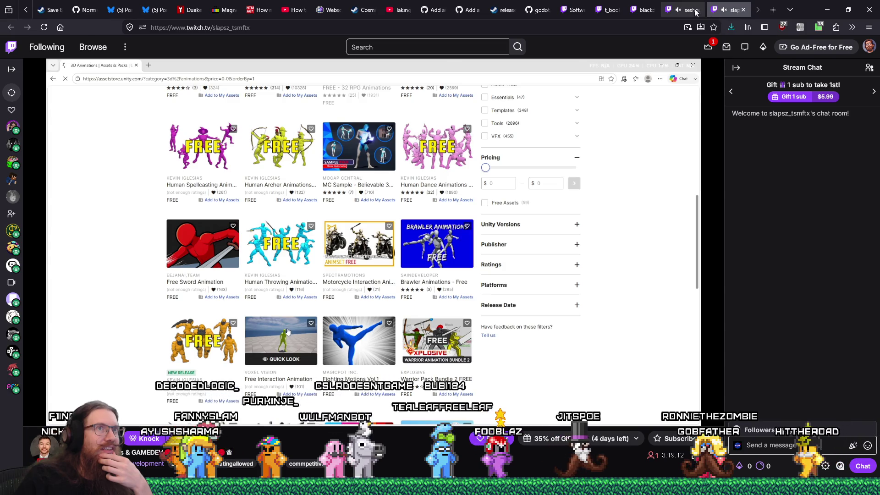
left_click(683, 9)
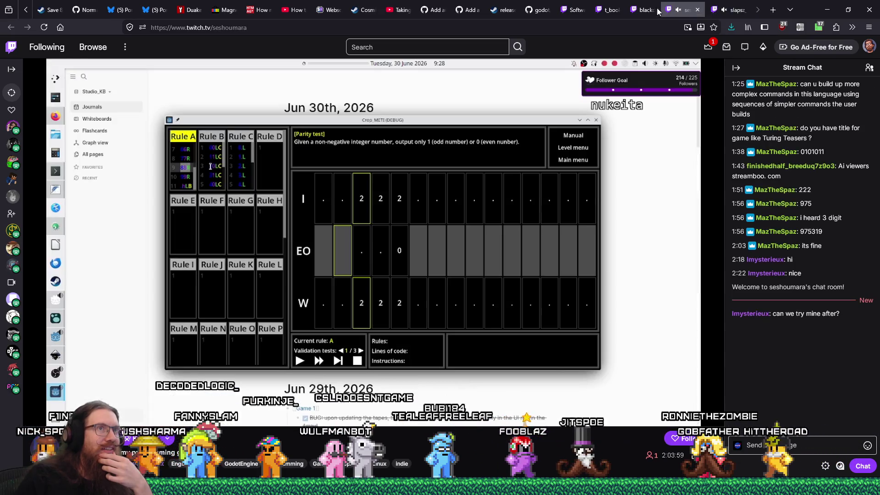
left_click(607, 9)
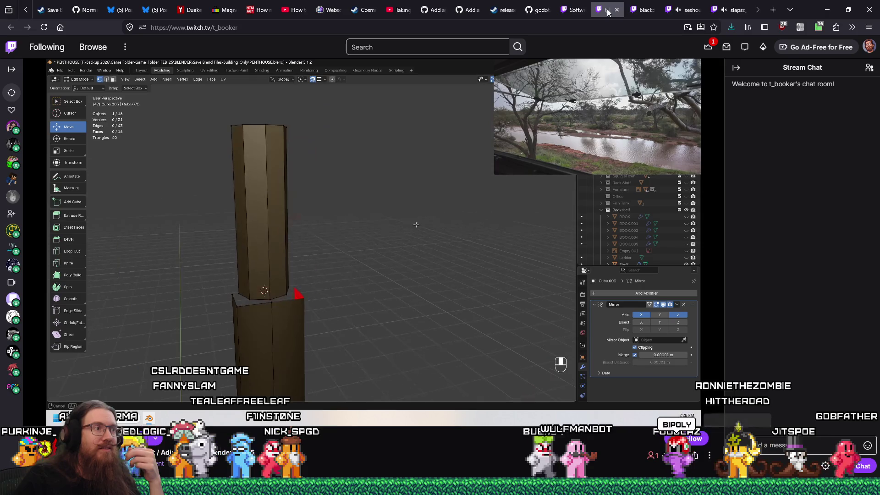
mouse_move(239, 411)
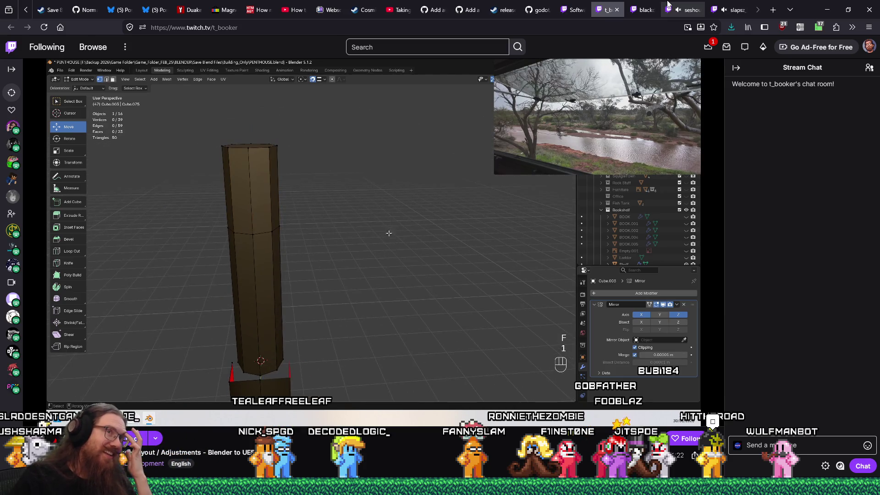
left_click(642, 5)
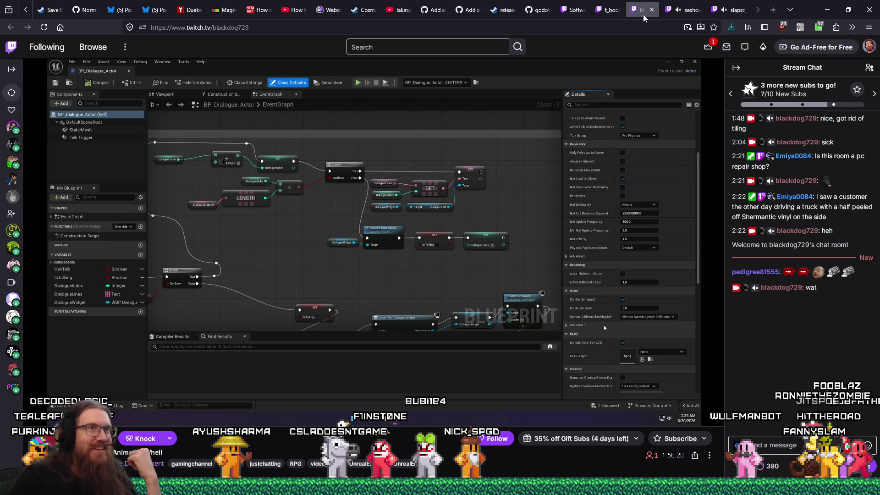
left_click(686, 10)
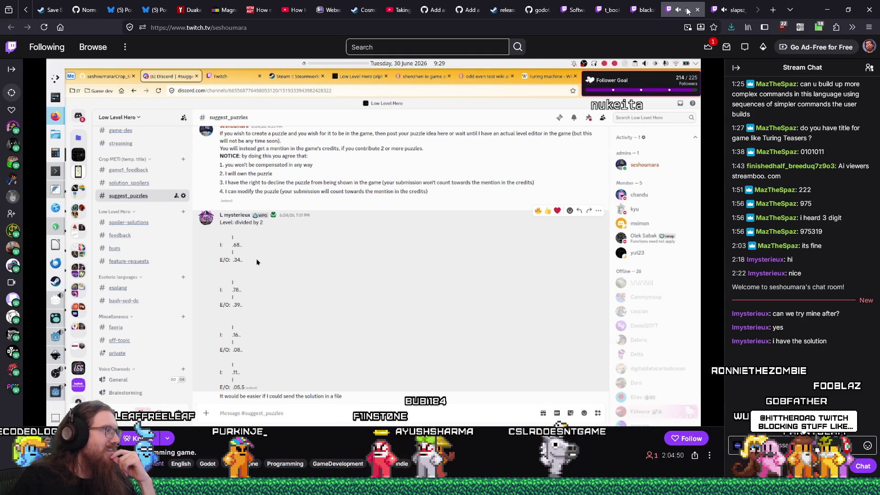
left_click(648, 8)
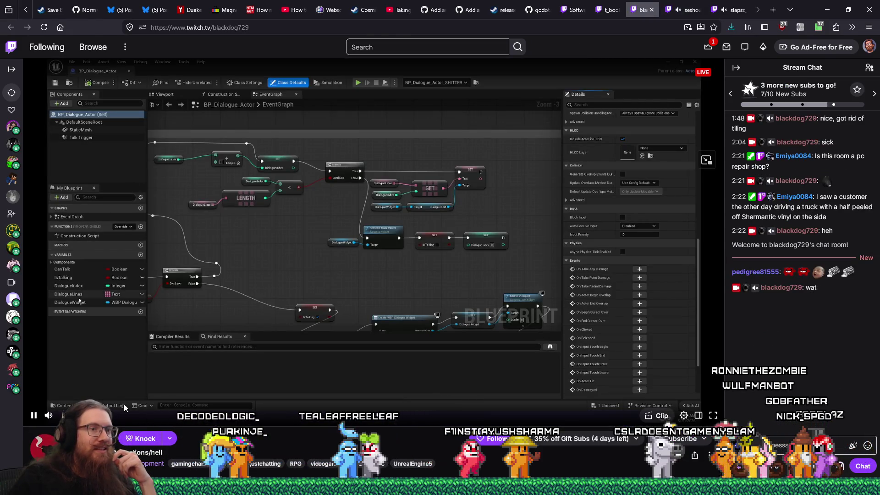
left_click(684, 10)
double_click(229, 28)
key("ctrl+c")
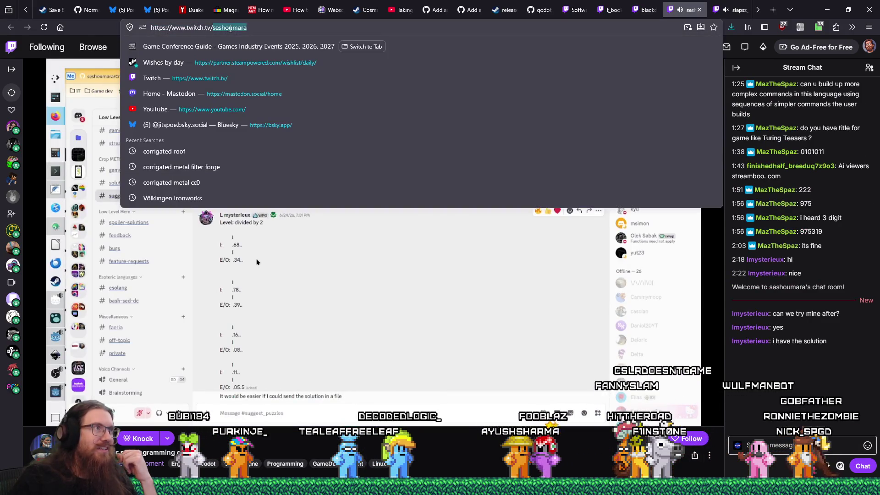
- Copy 'seshoumara' from the address bar and bring up recent_raids.txt in Notepad
right_click(232, 29)
left_click(256, 83)
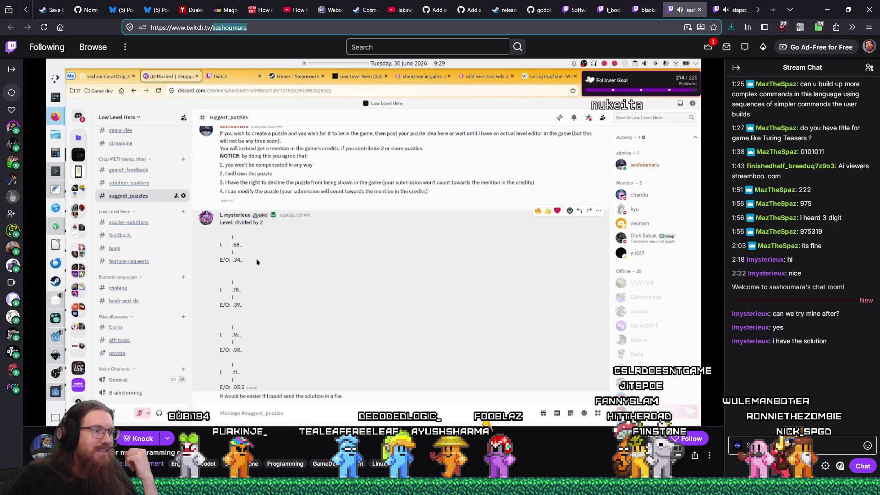
mouse_move(166, 458)
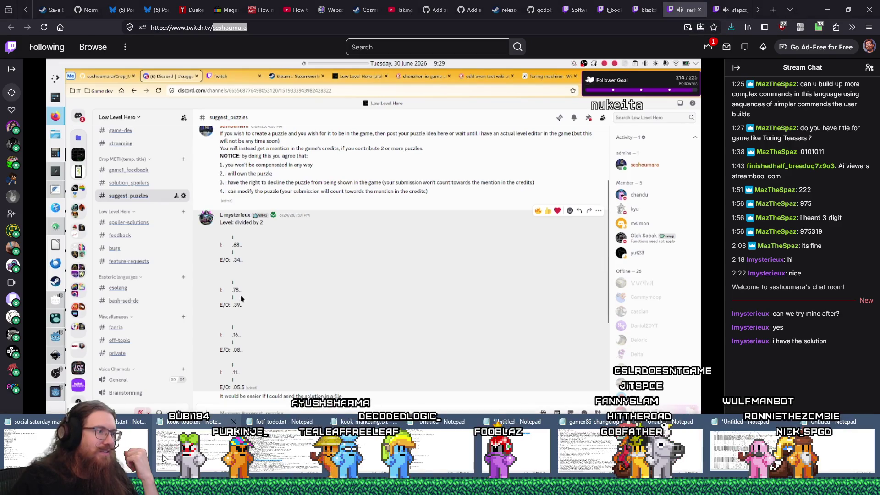
left_click(151, 446)
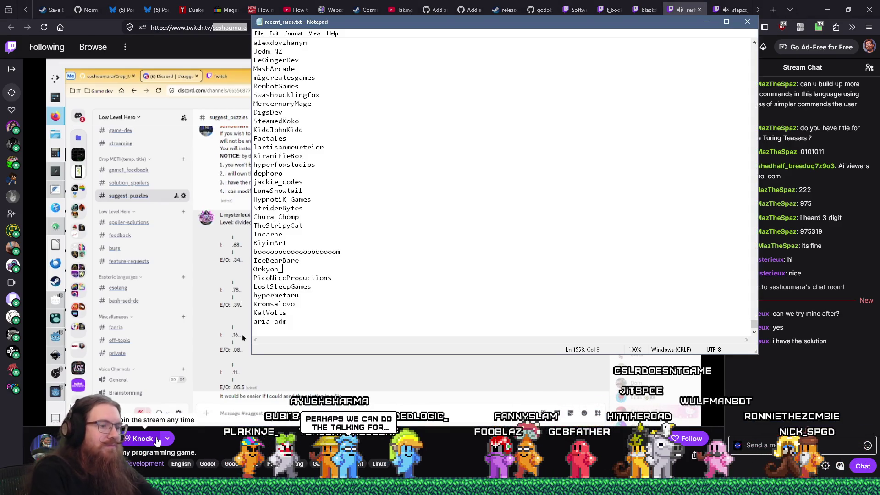
- Search recent_raids.txt for seshoumara to confirm it isn't already listed
key("ctrl+f")
key("ctrl+v")
key("Return")
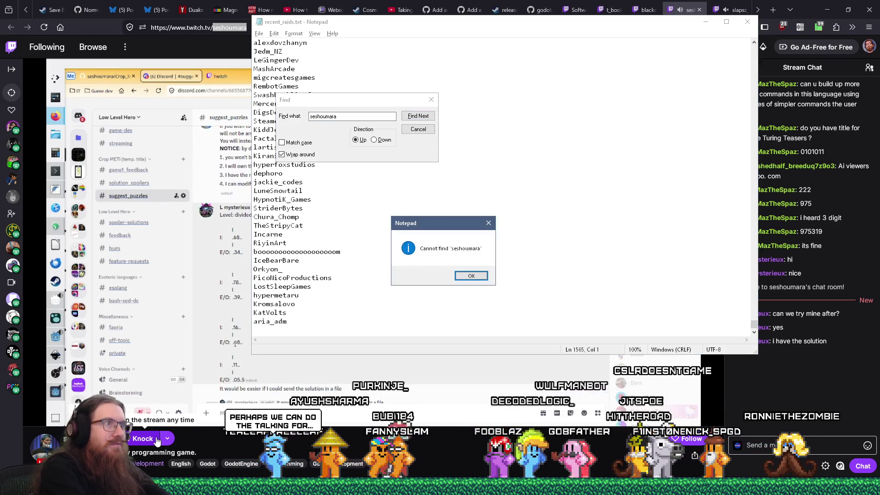
key("Return")
key("Escape")
key("ctrl+v")
key("Return")
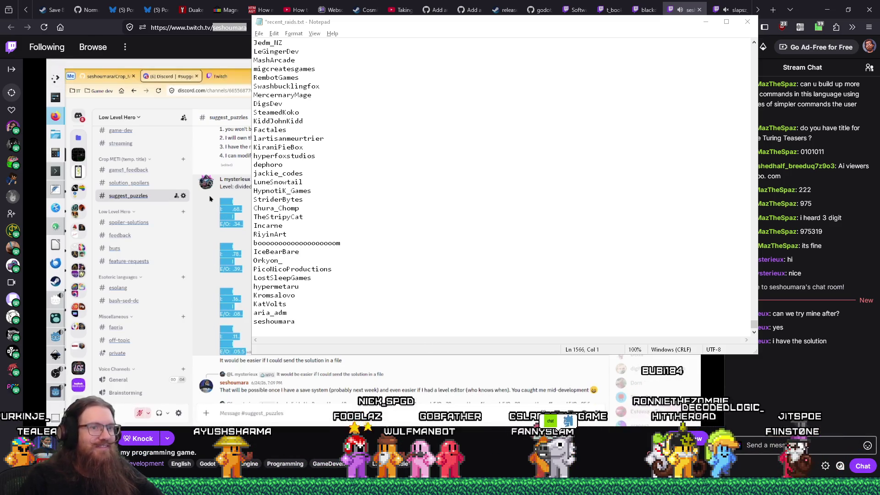
left_click(804, 447)
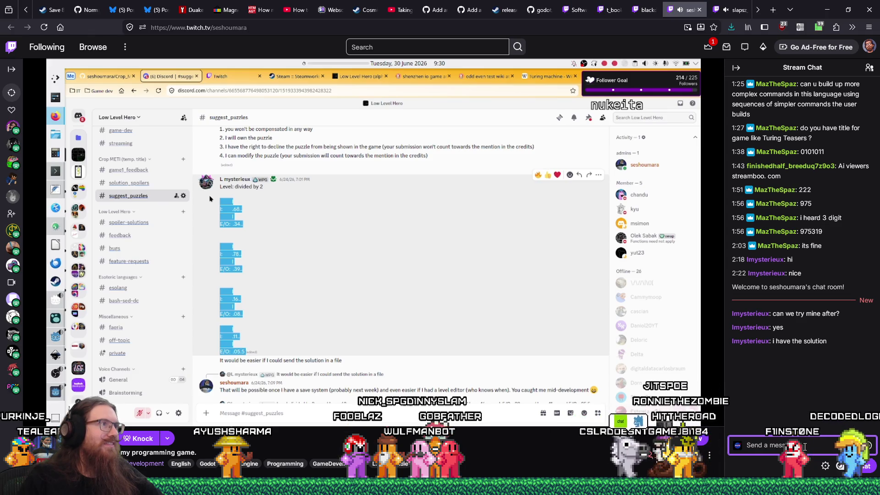